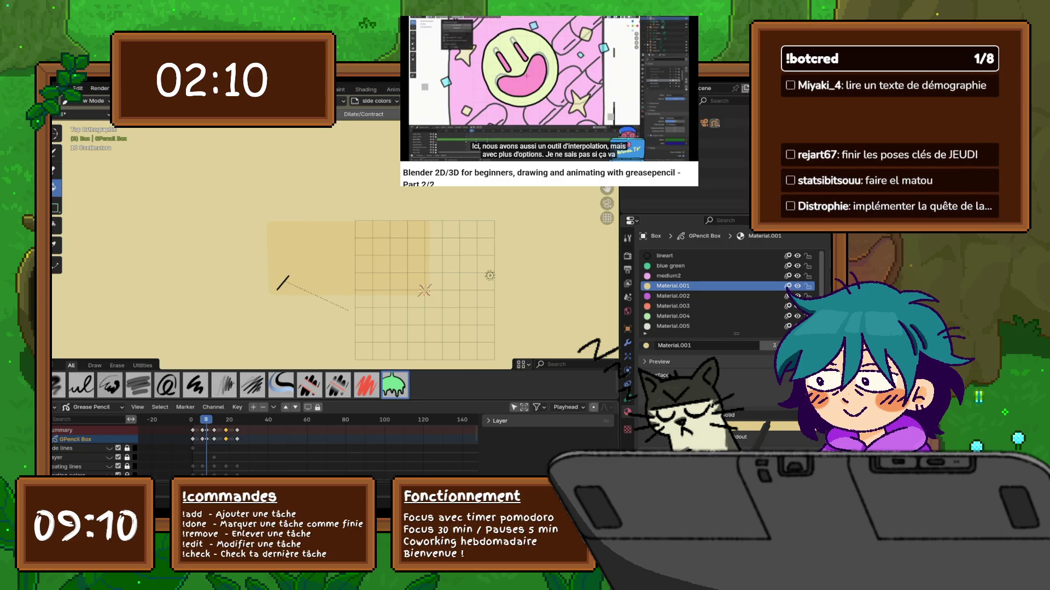
Step: Step through the keyframes to frame 6 and shift the selected Box keyframes one frame earlier
{"action": "key", "text": "Down"}
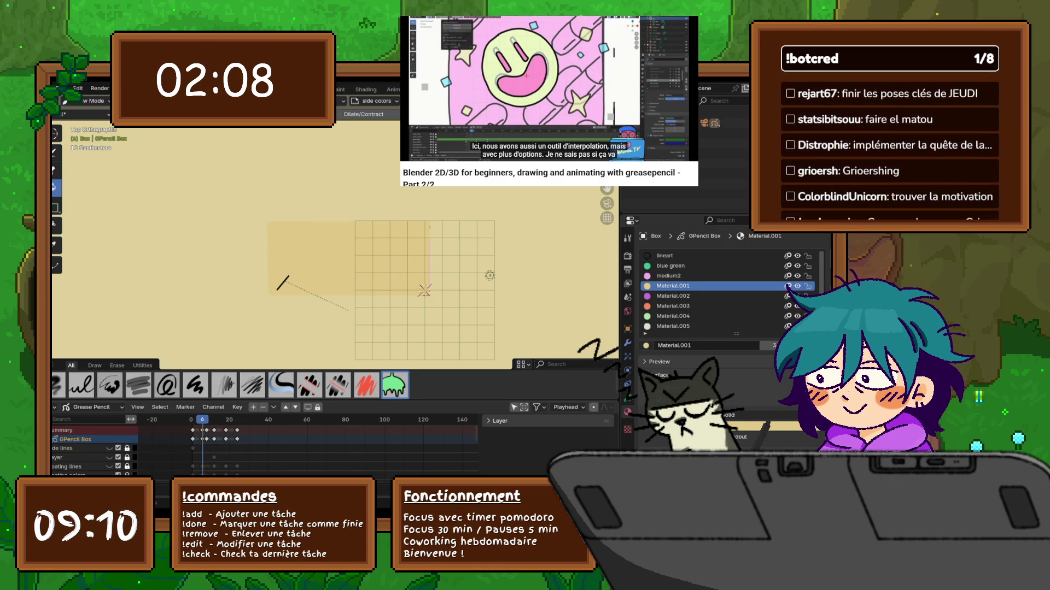
{"action": "key", "text": "shift+Left"}
{"action": "key", "text": "Up"}
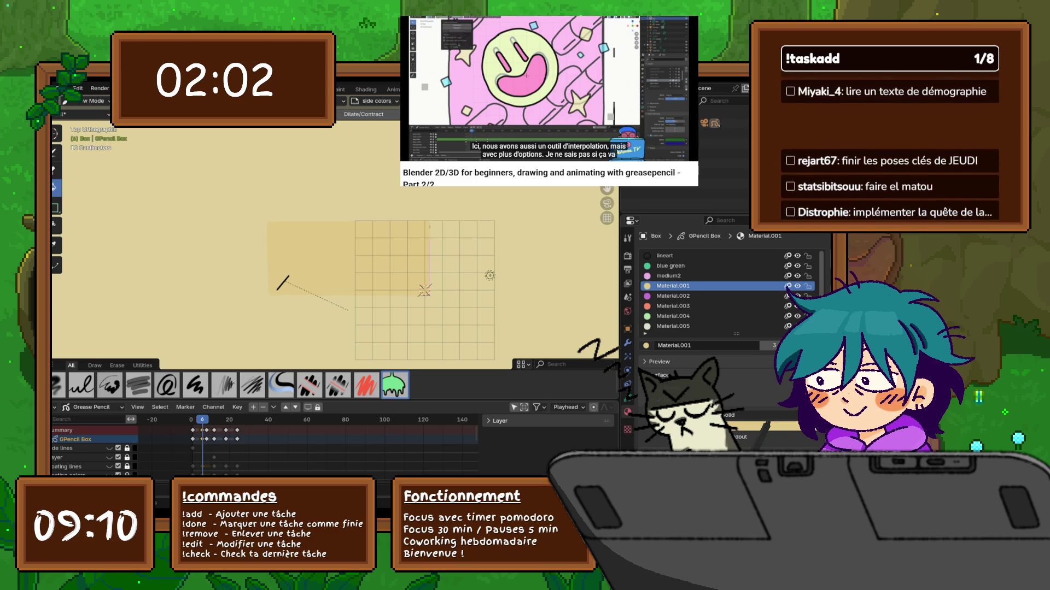
{"action": "key", "text": "Right"}
{"action": "key", "text": "Right"}
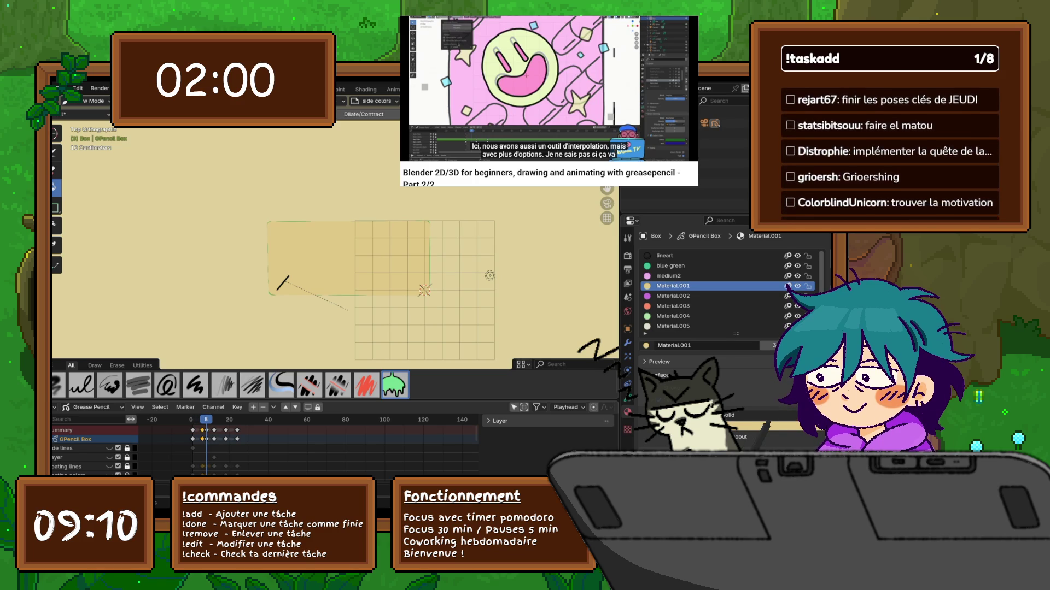
{"action": "key", "text": "g"}
{"action": "key", "text": "Return"}
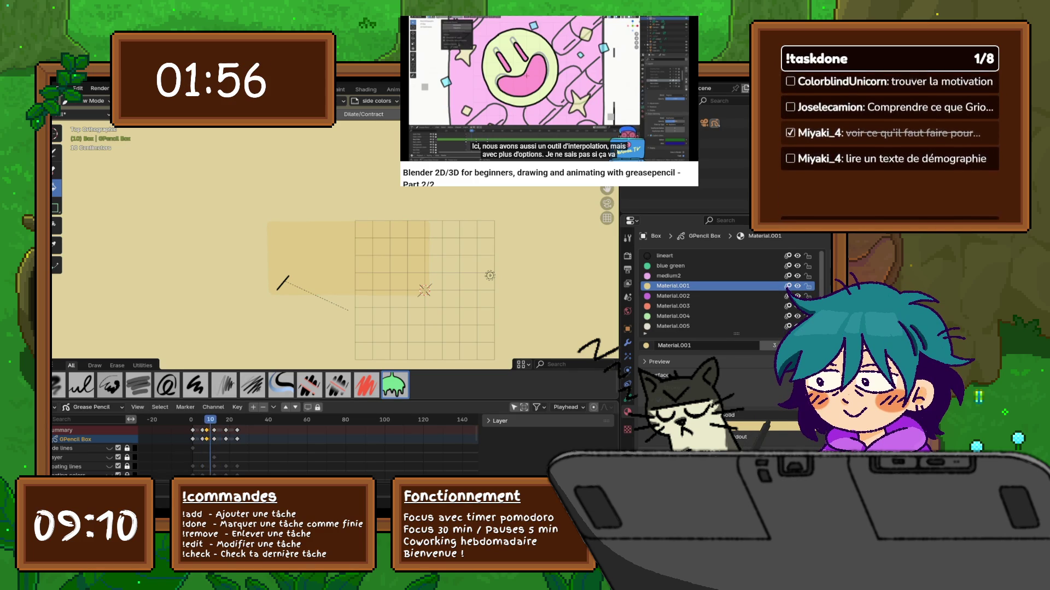
Step: Go to frame 12, fill the area beside the stroke with colour, and orbit out of top view
{"action": "right_click", "coordinate": [175, 392]}
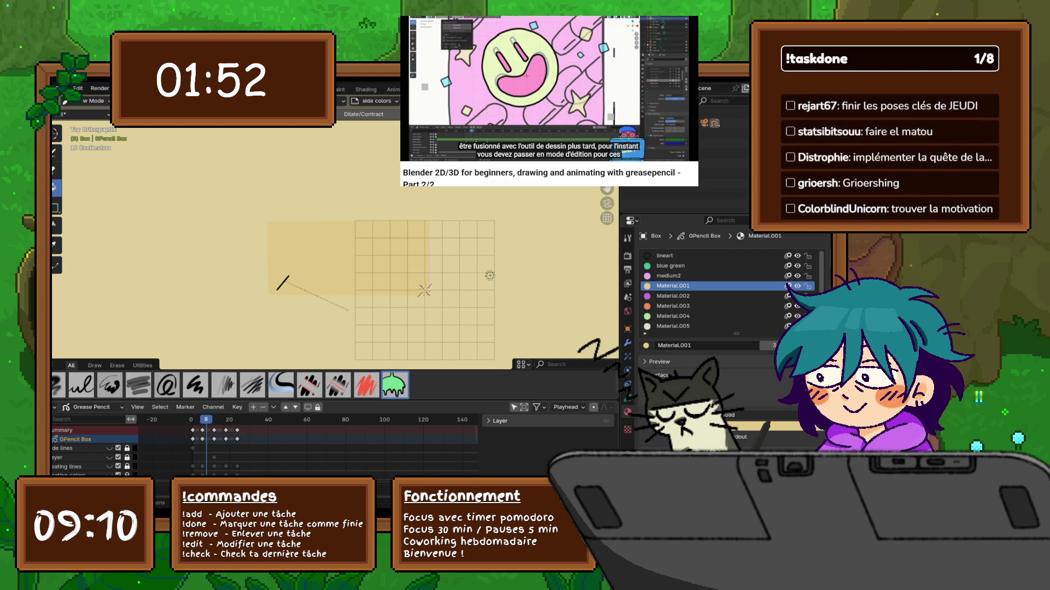
{"action": "left_click", "coordinate": [212, 420]}
{"action": "key", "text": "Right"}
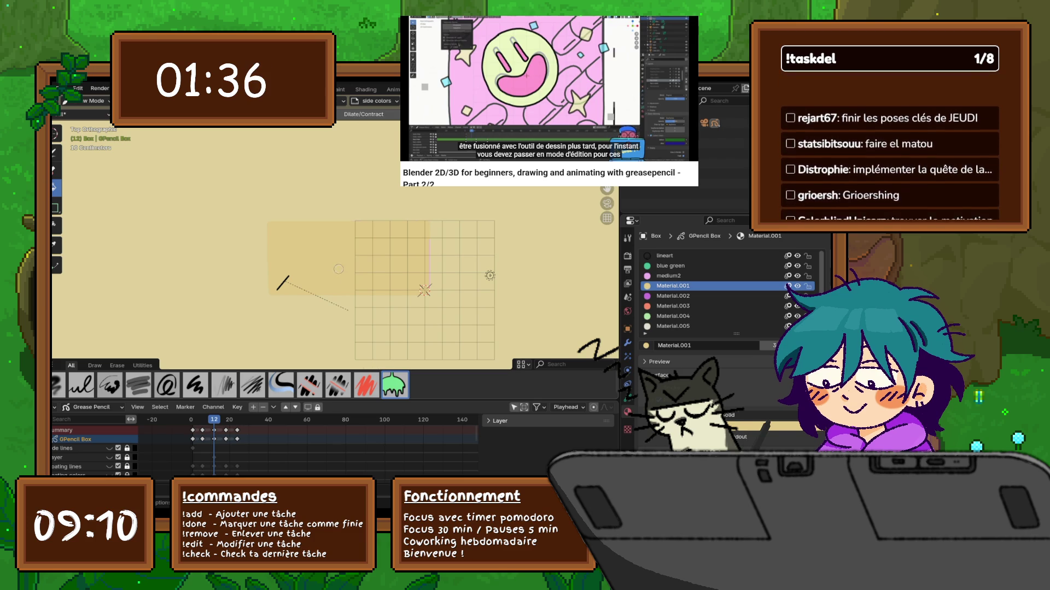
{"action": "left_click", "coordinate": [424, 290]}
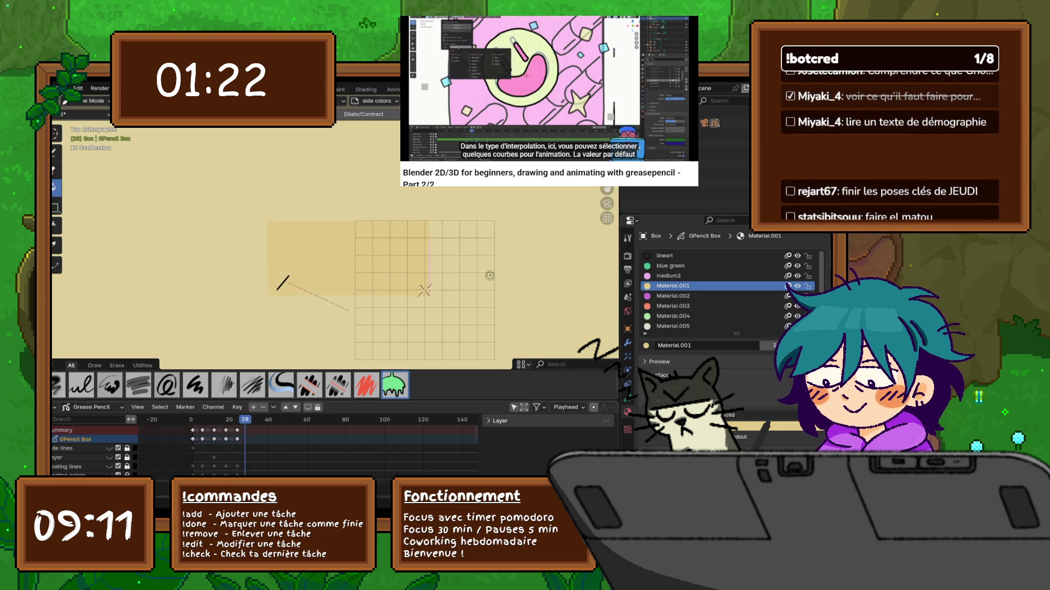
{"action": "middle_click_drag", "start_coordinate": [344, 344], "coordinate": [320, 304]}
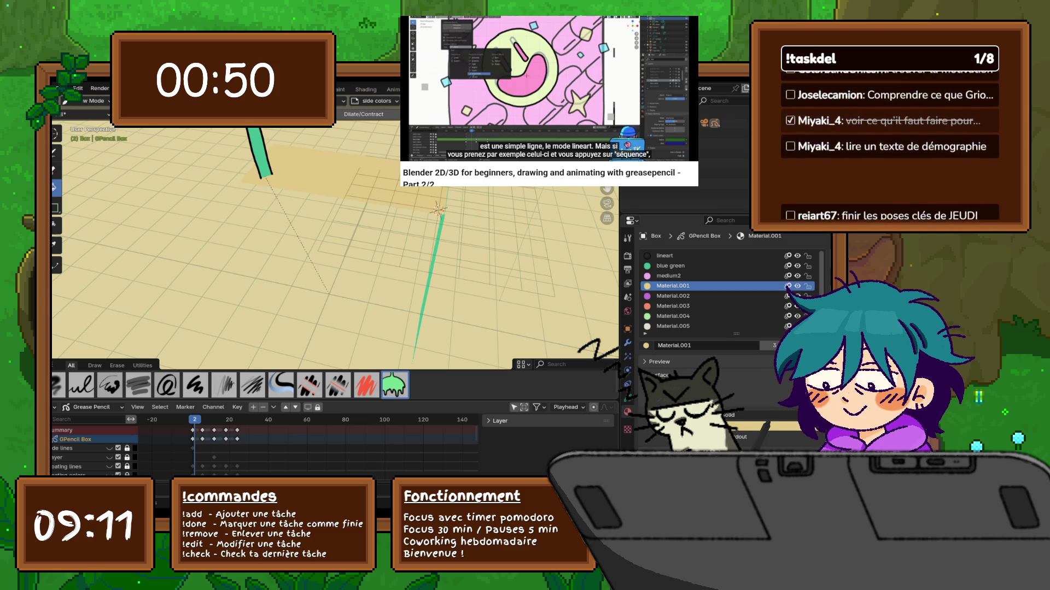
Step: Orbit the viewport into perspective so the green side strokes face the viewer upright
{"action": "mouse_move", "coordinate": [420, 236]}
{"action": "middle_mouse_down"}
{"action": "mouse_move", "coordinate": [385, 250]}
{"action": "mouse_move", "coordinate": [380, 300]}
{"action": "middle_mouse_up"}
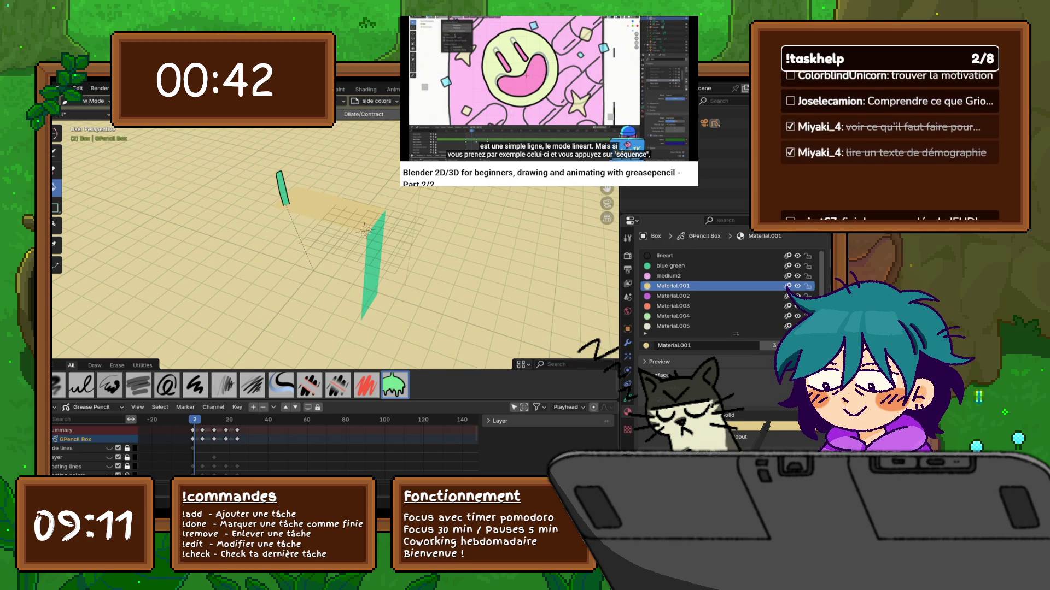
Step: Switch the lower editor to the Timeline and play the box animation, stopping at frame 66
{"action": "left_click", "coordinate": [55, 407]}
{"action": "left_click", "coordinate": [181, 319]}
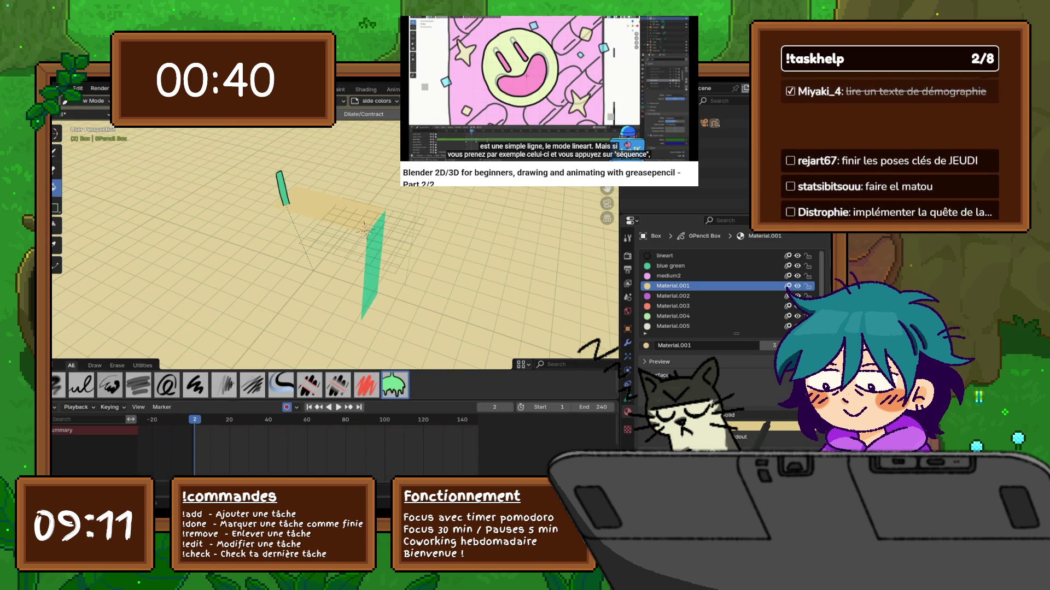
{"action": "key", "text": "space"}
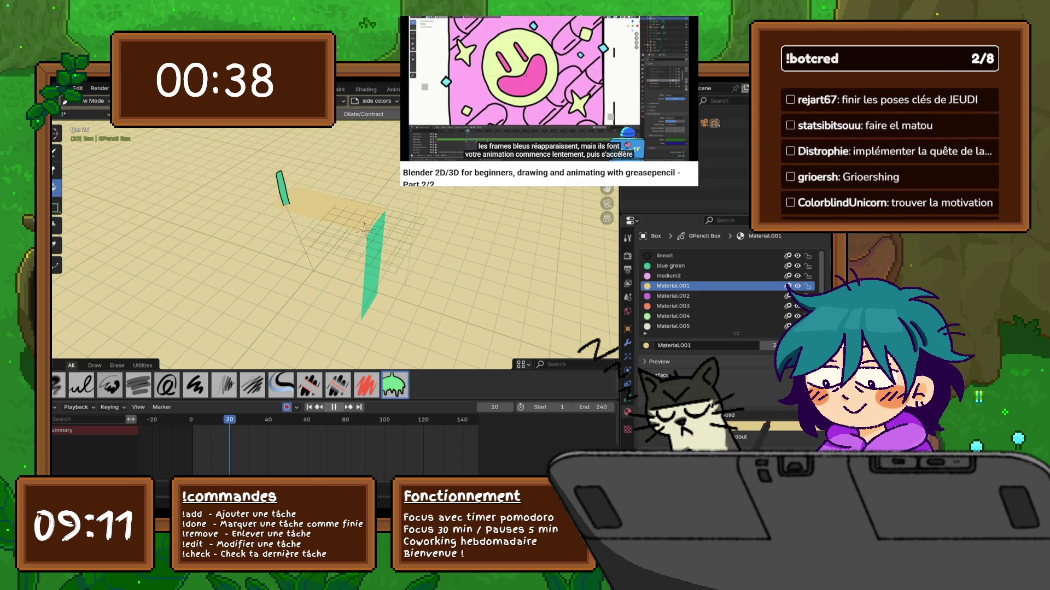
{"action": "key", "text": "space"}
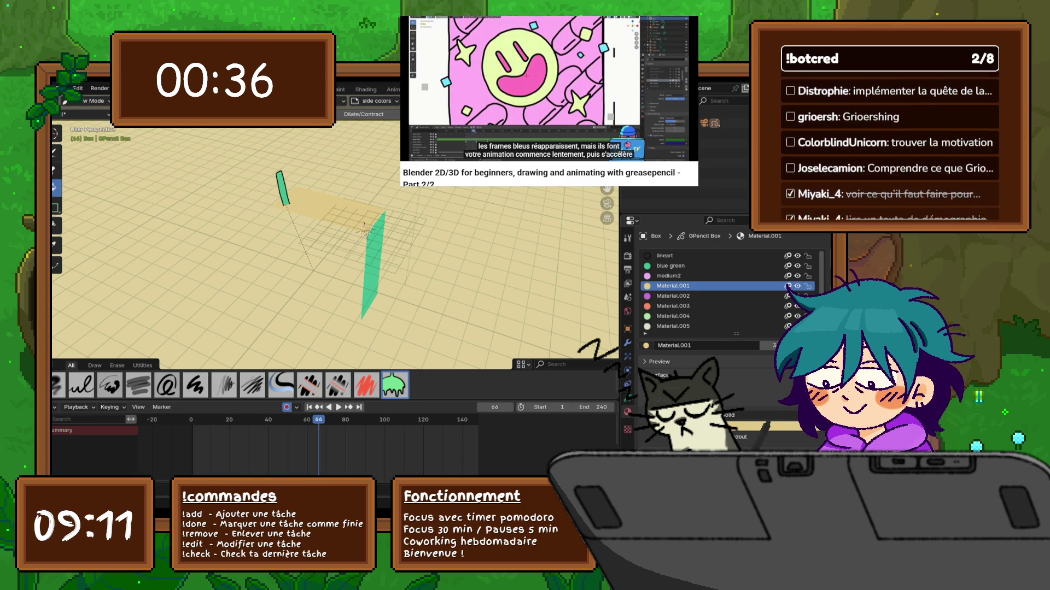
Step: Return to the Grease Pencil dope sheet and show the Grease Pencil Box layer list
{"action": "left_click", "coordinate": [55, 407]}
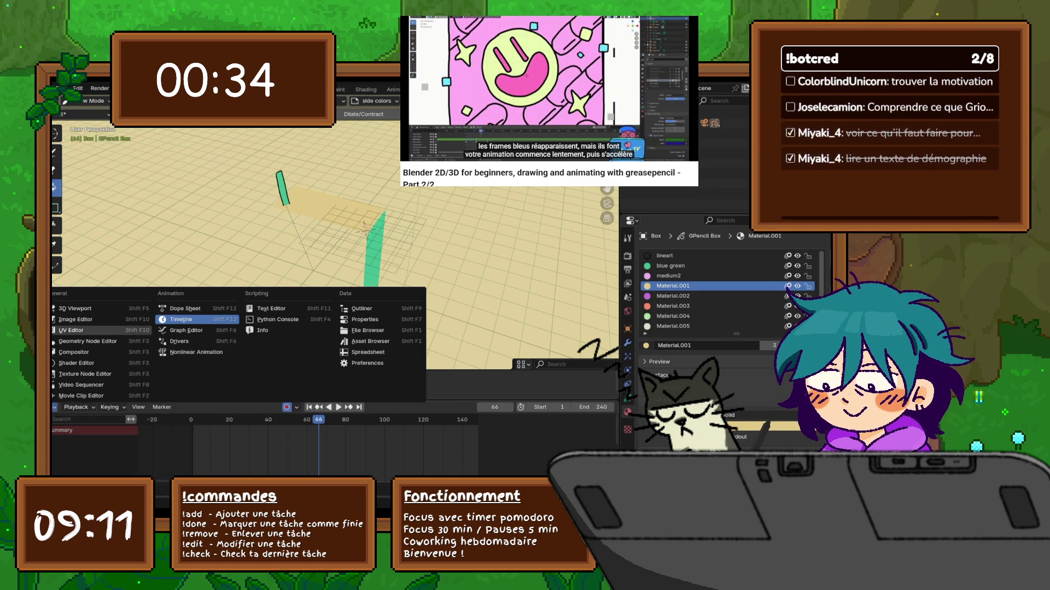
{"action": "left_click", "coordinate": [185, 308]}
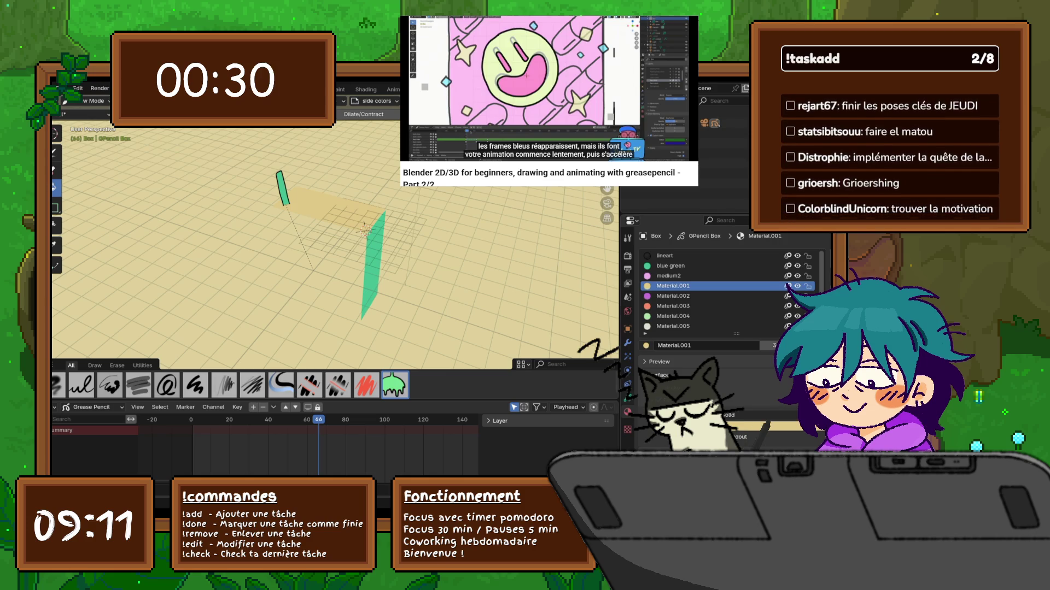
{"action": "left_click", "coordinate": [627, 397]}
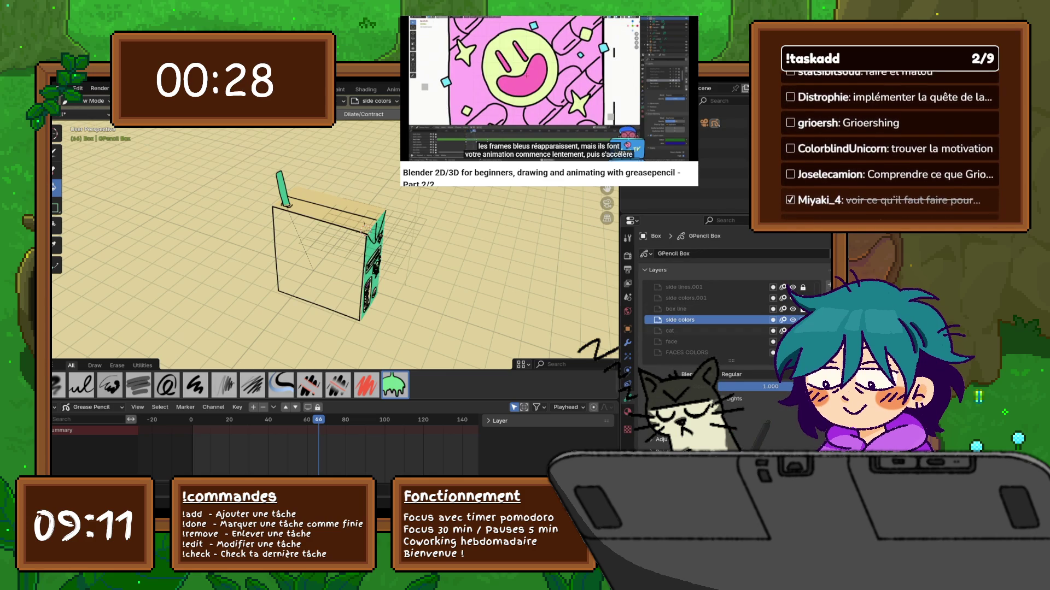
Step: Unhide the floating lines and floating colors layers, then save the file
{"action": "scroll", "coordinate": [711, 320], "scroll_direction": "down", "scroll_amount": 4}
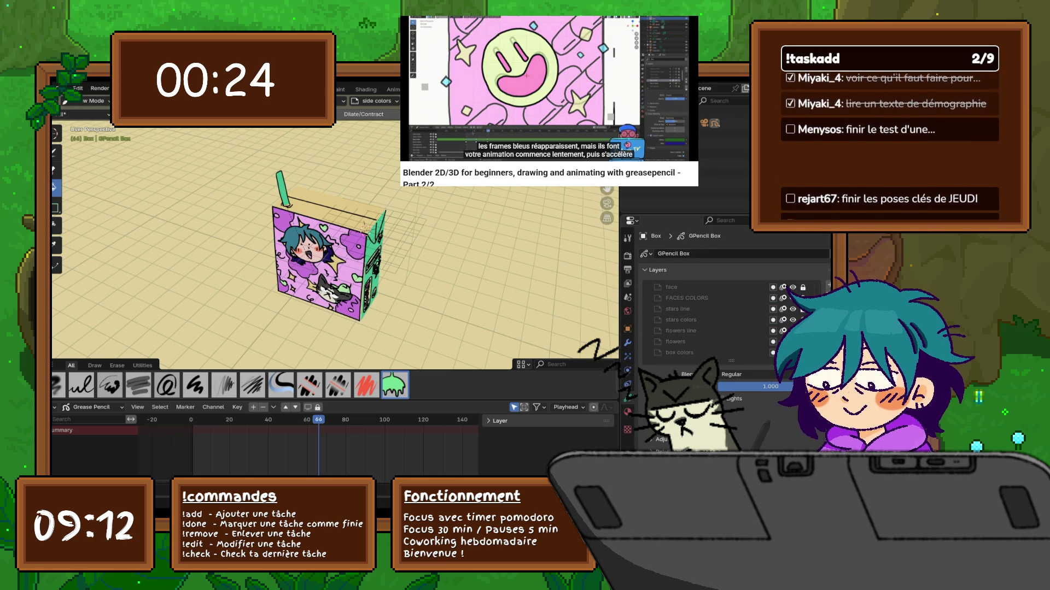
{"action": "scroll", "coordinate": [711, 319], "scroll_direction": "down", "scroll_amount": 4}
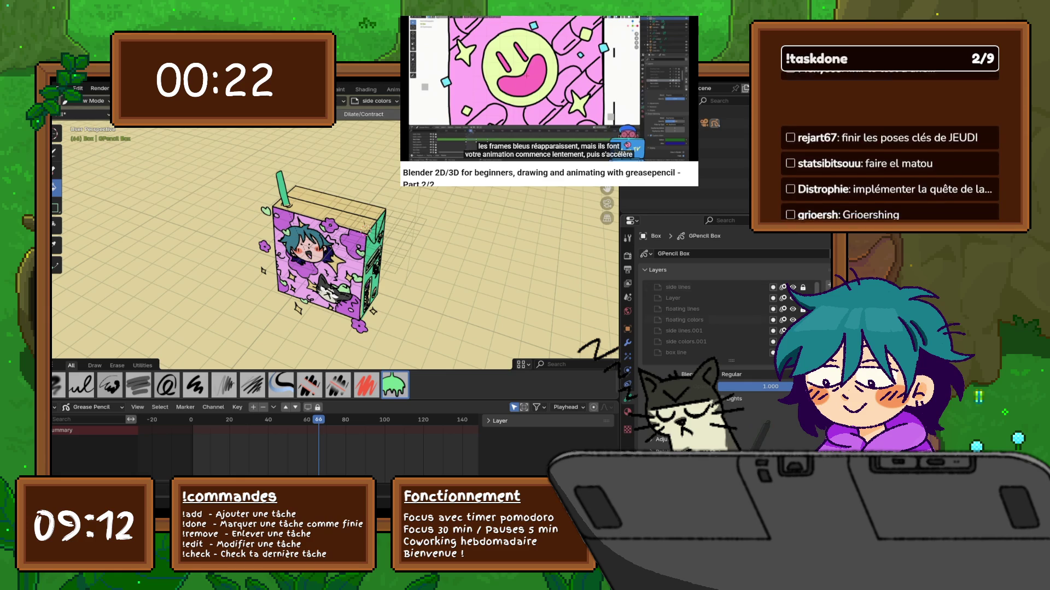
{"action": "left_click_drag", "start_coordinate": [793, 309], "coordinate": [793, 320]}
{"action": "scroll", "coordinate": [437, 235], "scroll_direction": "down", "scroll_amount": 3}
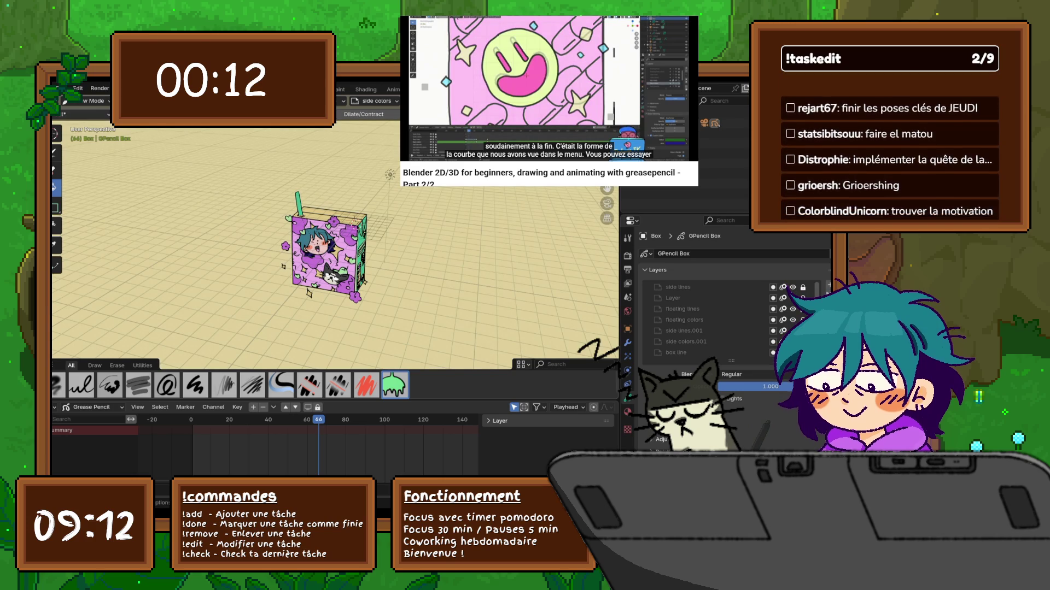
{"action": "left_click", "coordinate": [61, 89]}
{"action": "left_click", "coordinate": [70, 153]}
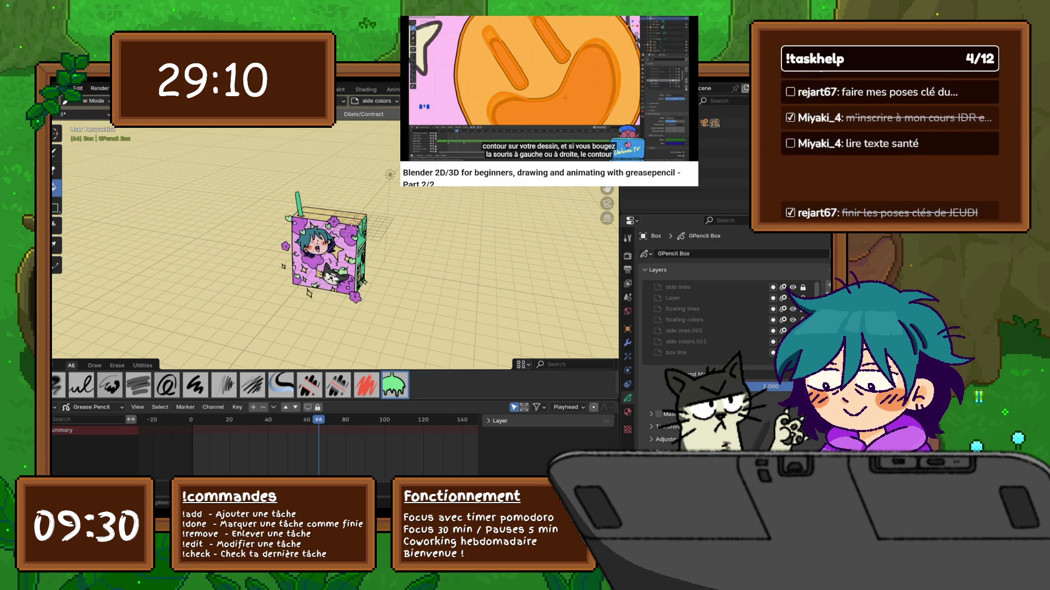
Step: Orbit and zoom around the box, then play the animation and stop it at frame 79
{"action": "scroll", "coordinate": [328, 254], "scroll_direction": "up", "scroll_amount": 2}
{"action": "middle_click_drag", "start_coordinate": [492, 309], "coordinate": [478, 310]}
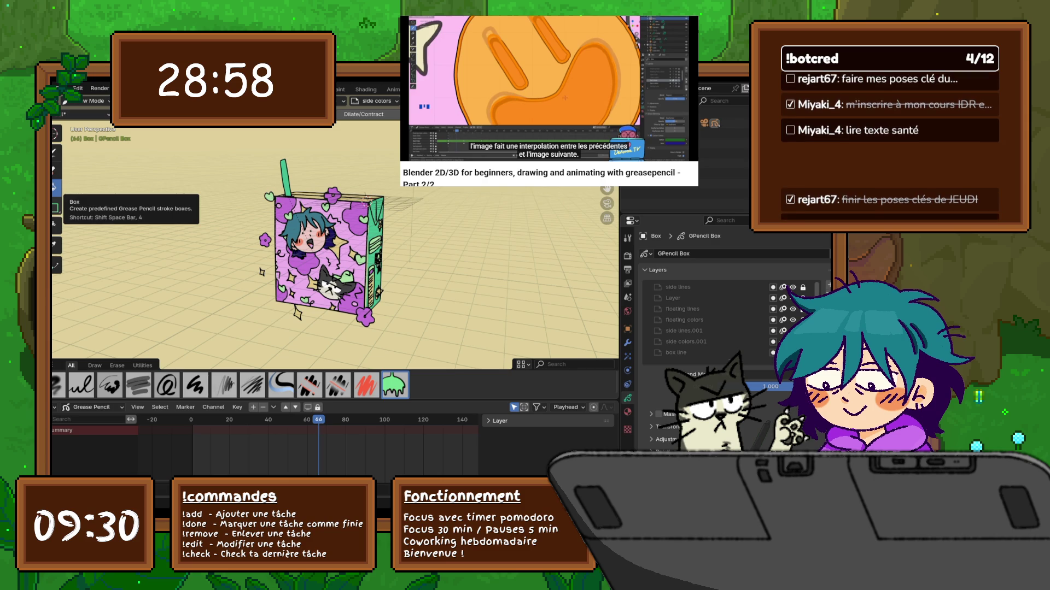
{"action": "mouse_move", "coordinate": [383, 226]}
{"action": "middle_mouse_down"}
{"action": "mouse_move", "coordinate": [399, 232]}
{"action": "mouse_move", "coordinate": [377, 240]}
{"action": "mouse_move", "coordinate": [391, 247]}
{"action": "middle_mouse_up"}
{"action": "scroll", "coordinate": [391, 247], "scroll_direction": "up", "scroll_amount": 2}
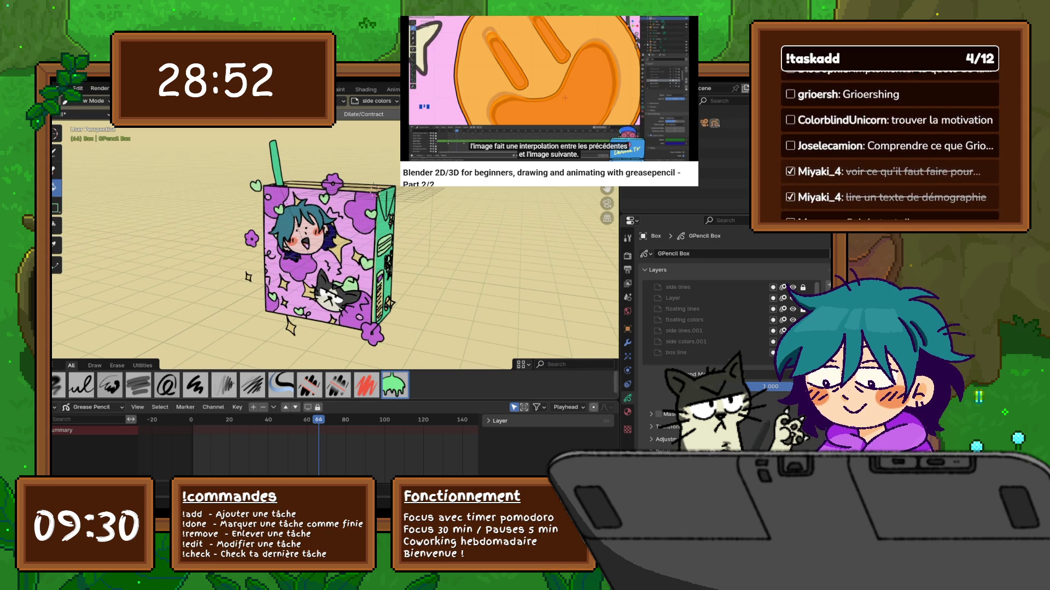
{"action": "key", "text": "space"}
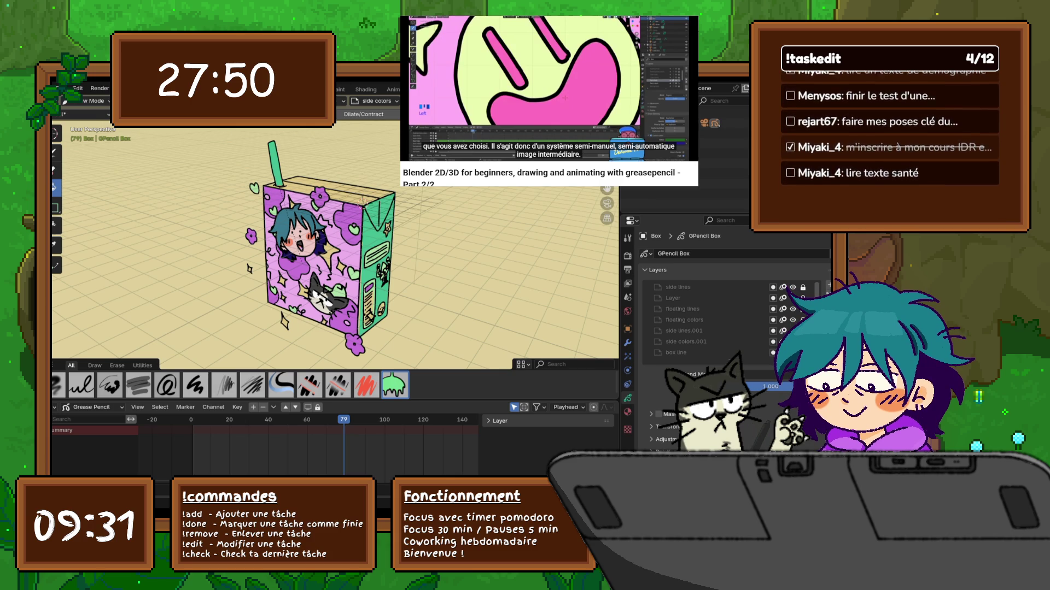
Step: Orbit to a near-front view and turn on viewport gizmos for image empties
{"action": "mouse_move", "coordinate": [412, 302]}
{"action": "middle_mouse_down"}
{"action": "mouse_move", "coordinate": [470, 274]}
{"action": "mouse_move", "coordinate": [448, 257]}
{"action": "middle_mouse_up"}
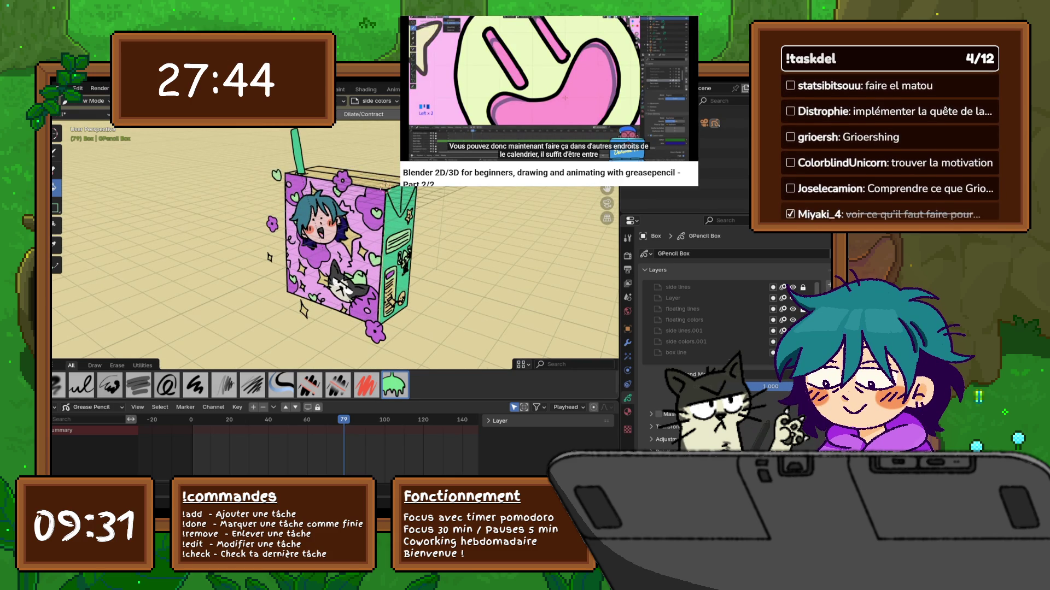
{"action": "left_click", "coordinate": [509, 101]}
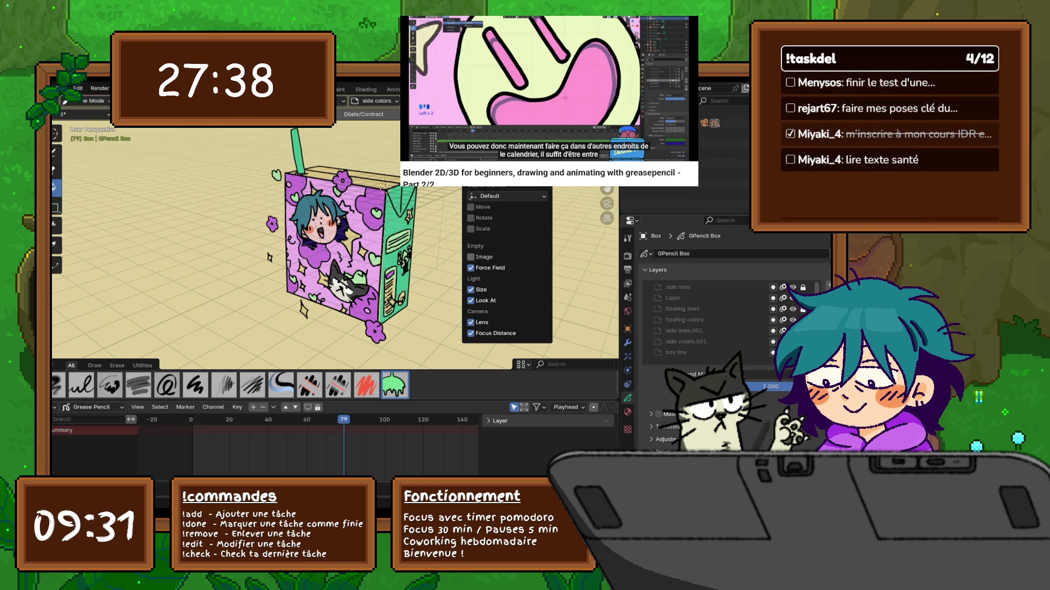
{"action": "left_click", "coordinate": [470, 257]}
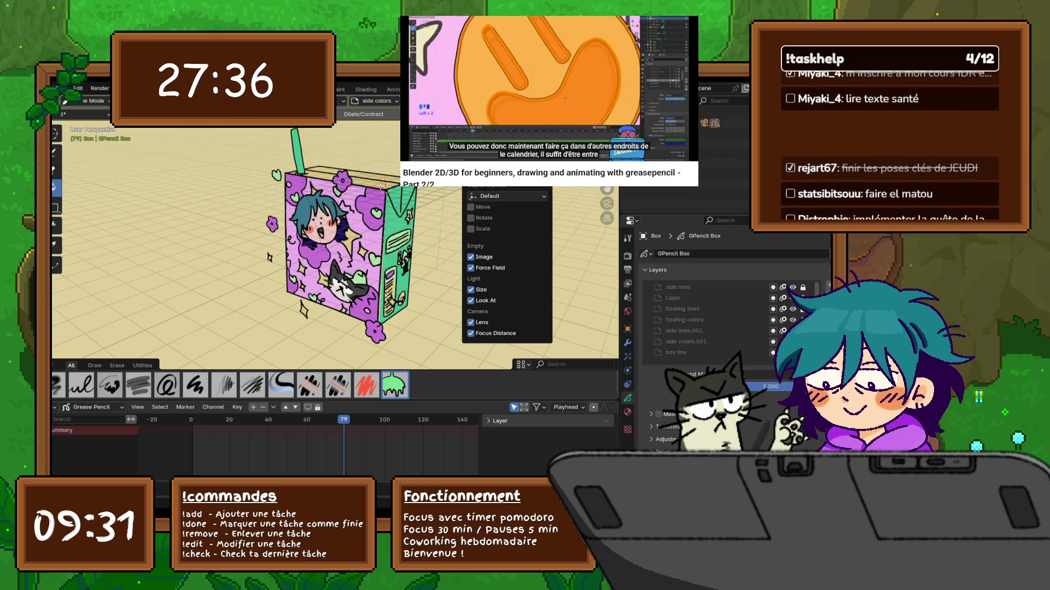
{"action": "mouse_move", "coordinate": [539, 115]}
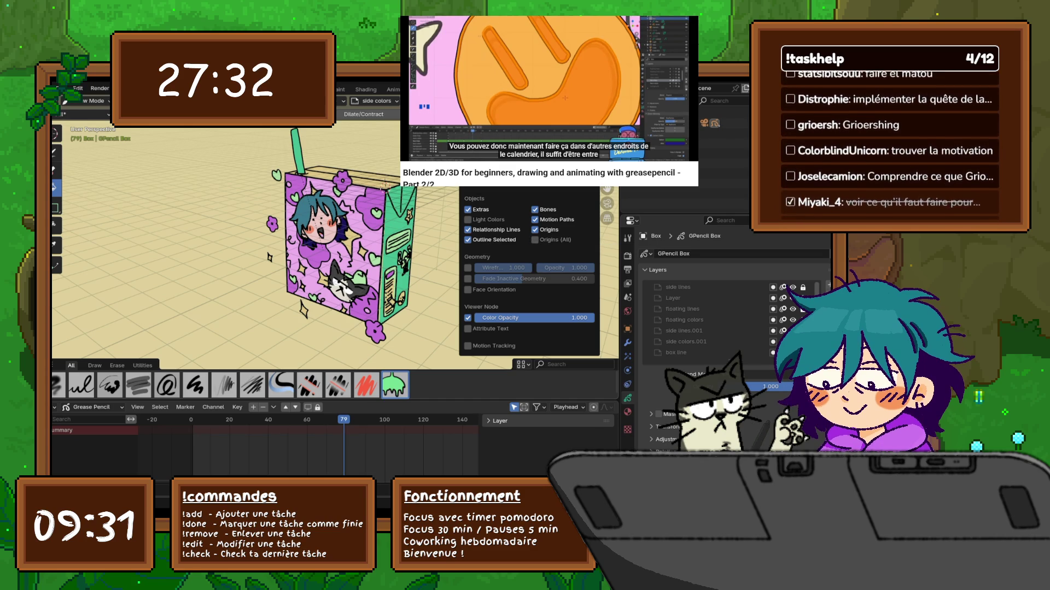
Step: Orbit further so the box's purple illustrated face turns toward the viewer
{"action": "middle_click_drag", "start_coordinate": [432, 216], "coordinate": [442, 213]}
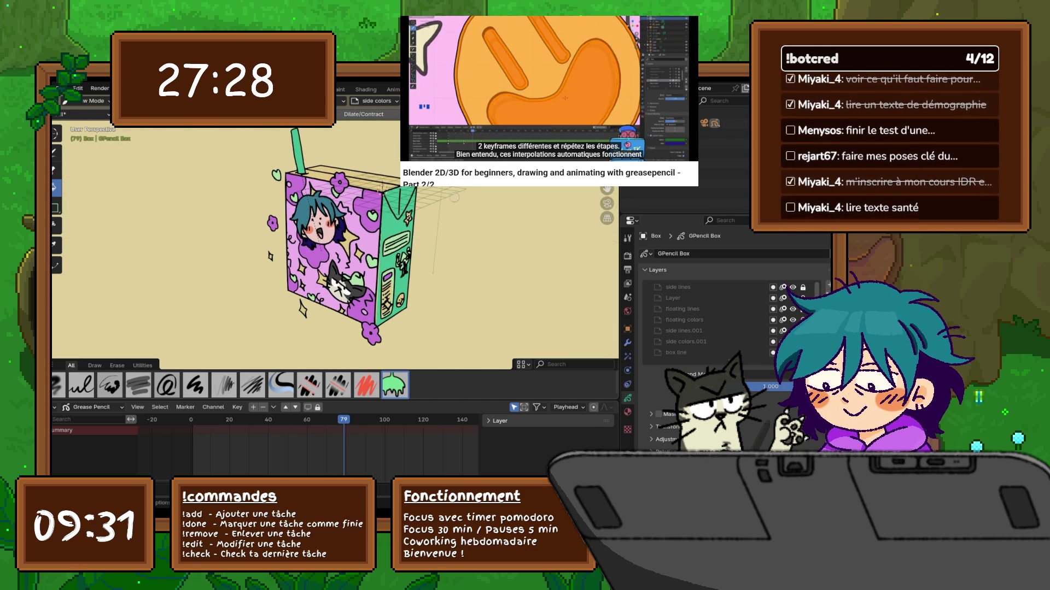
{"action": "left_click", "coordinate": [544, 101]}
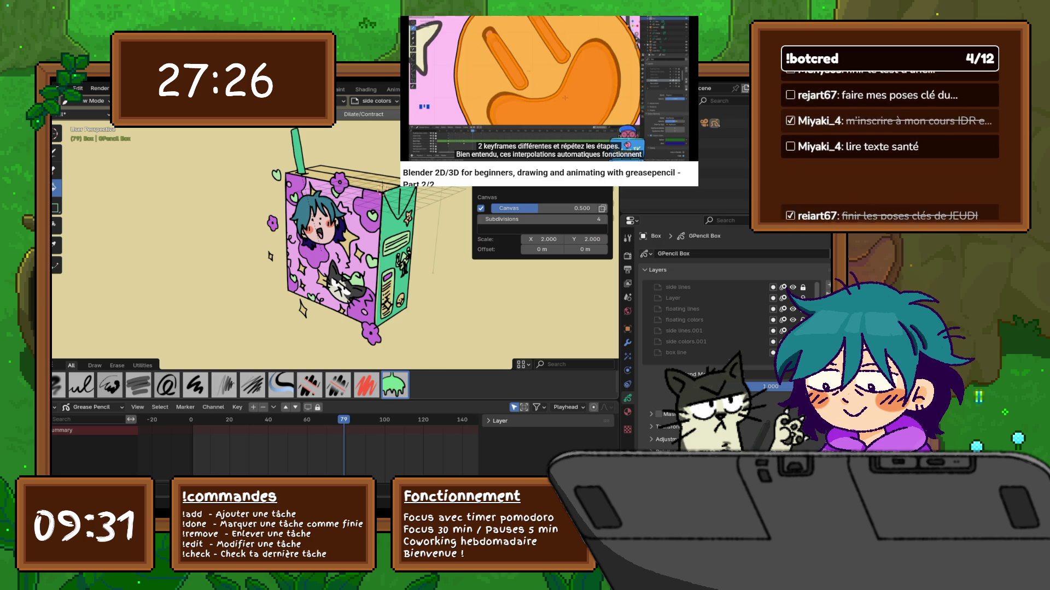
{"action": "mouse_move", "coordinate": [443, 213]}
{"action": "middle_mouse_down"}
{"action": "mouse_move", "coordinate": [345, 219]}
{"action": "mouse_move", "coordinate": [399, 216]}
{"action": "middle_mouse_up"}
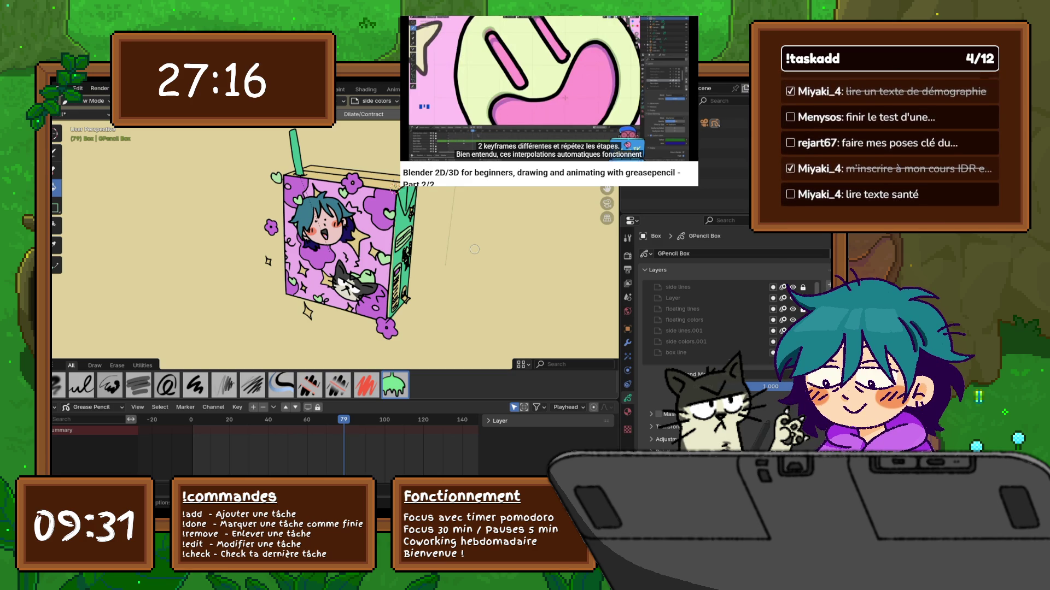
{"action": "left_click", "coordinate": [77, 88]}
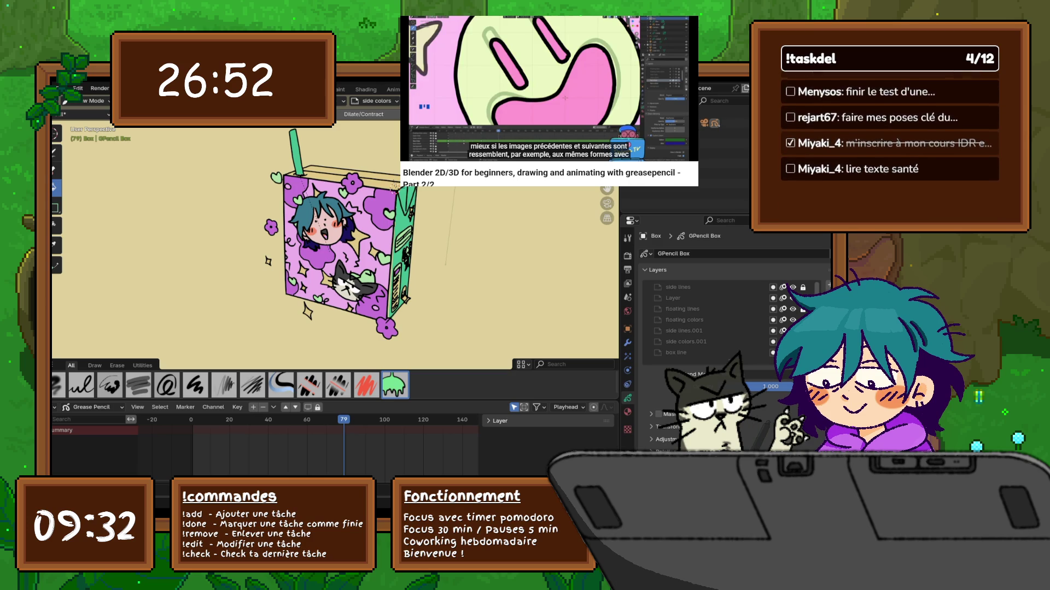
Step: Orbit to face the box and enable the Canvas grid in Viewport Overlays
{"action": "mouse_move", "coordinate": [317, 340]}
{"action": "middle_mouse_down"}
{"action": "mouse_move", "coordinate": [350, 339]}
{"action": "mouse_move", "coordinate": [220, 212]}
{"action": "middle_mouse_up"}
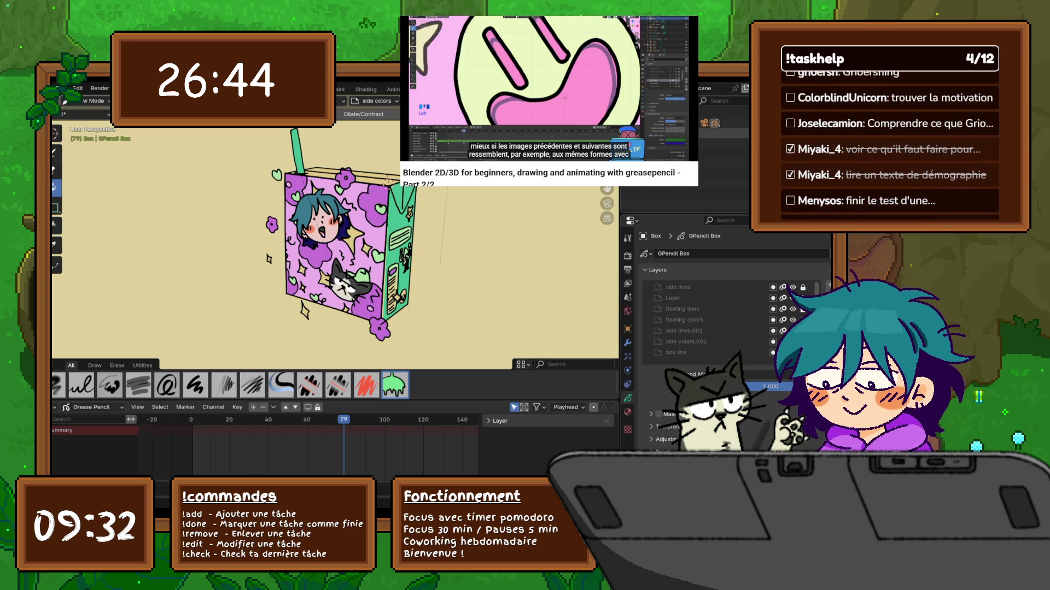
{"action": "mouse_move", "coordinate": [273, 246]}
{"action": "middle_mouse_down"}
{"action": "mouse_move", "coordinate": [339, 246]}
{"action": "mouse_move", "coordinate": [382, 267]}
{"action": "middle_mouse_up"}
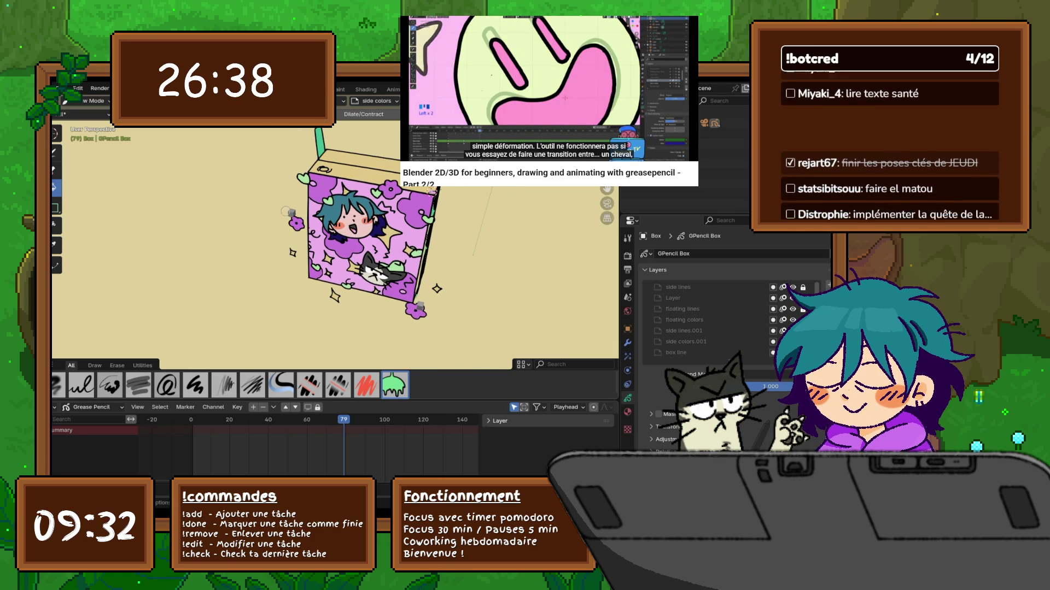
{"action": "scroll", "coordinate": [286, 211], "scroll_direction": "up", "scroll_amount": 3}
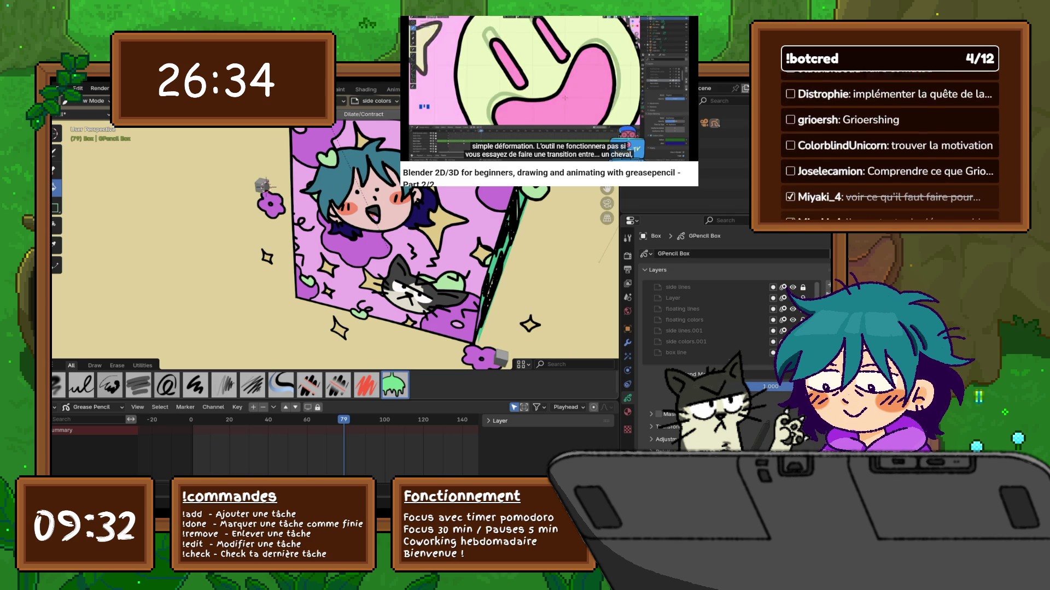
{"action": "left_click", "coordinate": [546, 101]}
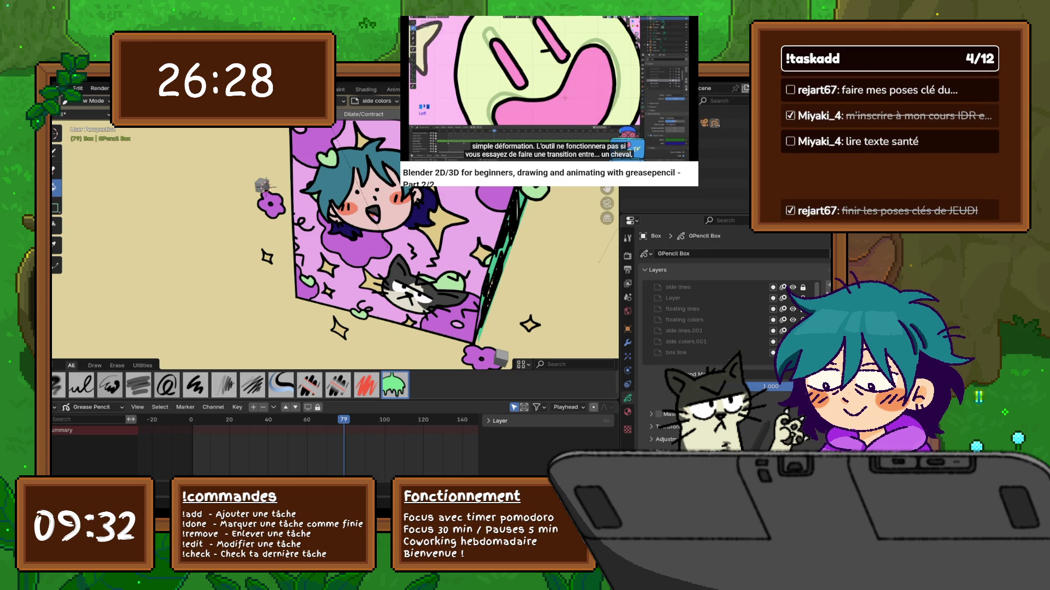
{"action": "left_click", "coordinate": [547, 101]}
{"action": "left_click", "coordinate": [480, 208]}
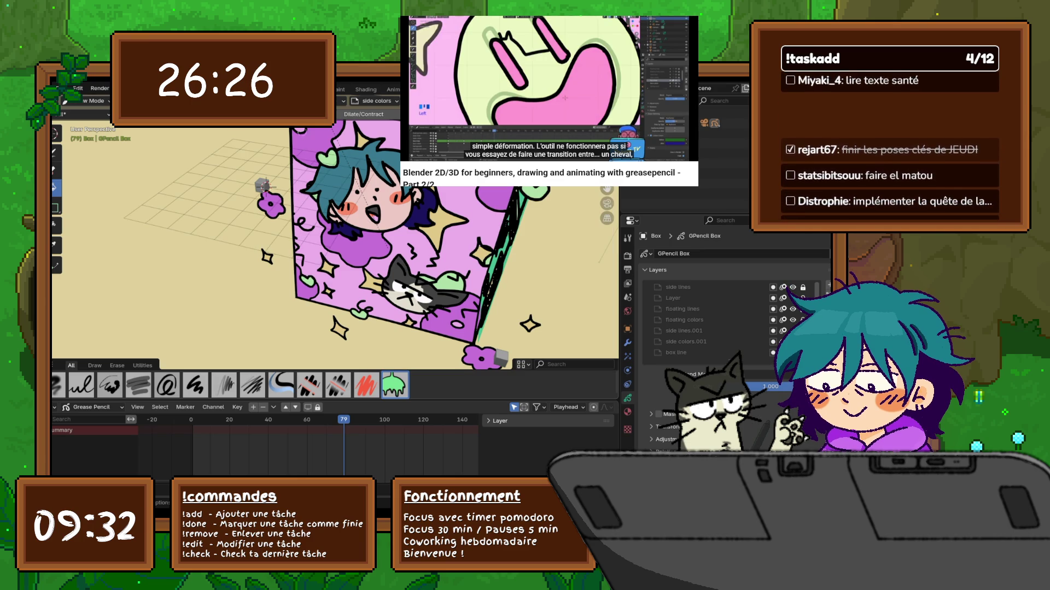
Step: Set the drawing plane to Side (Y-Z), trying Cursor and Front along the way
{"action": "left_click", "coordinate": [342, 101]}
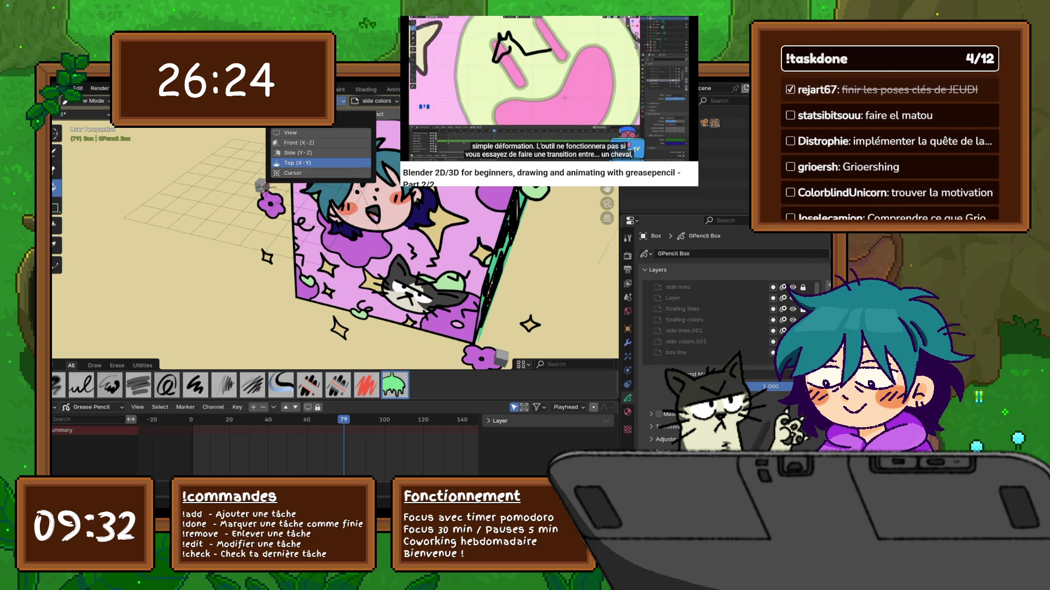
{"action": "left_click", "coordinate": [292, 173]}
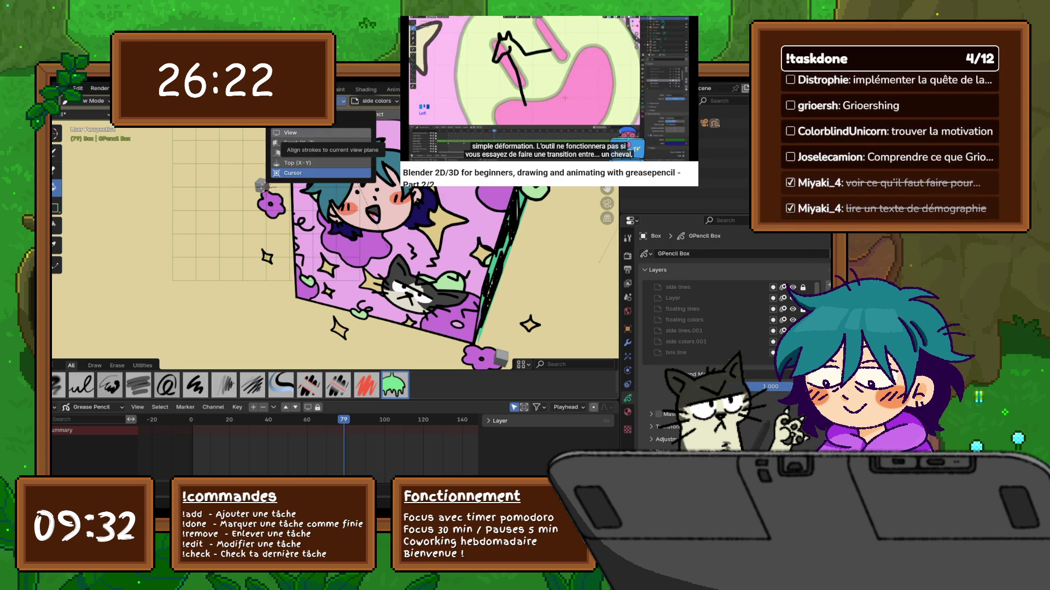
{"action": "left_click", "coordinate": [295, 143]}
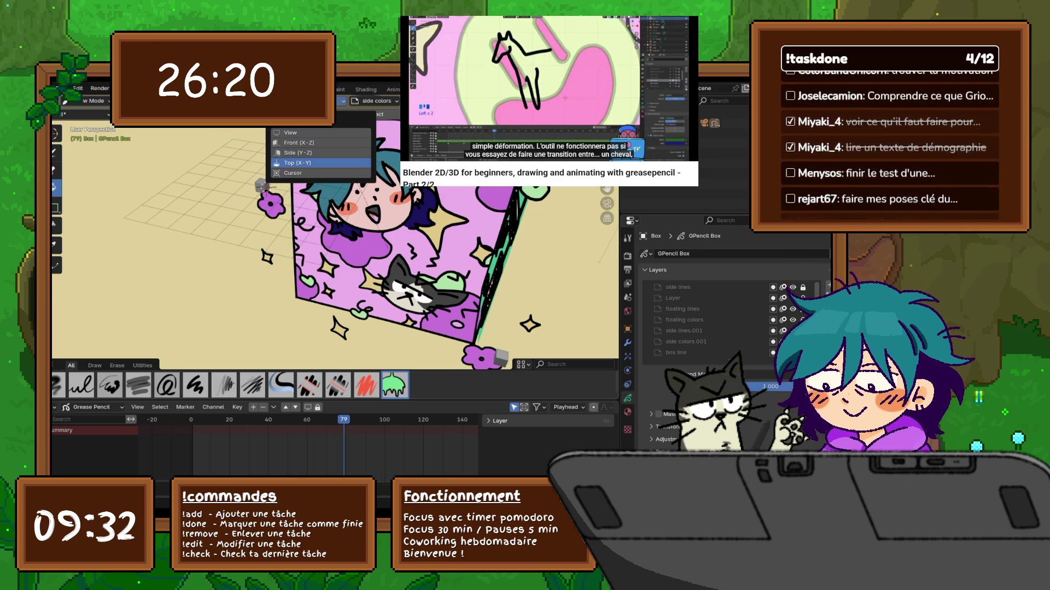
{"action": "left_click", "coordinate": [295, 153]}
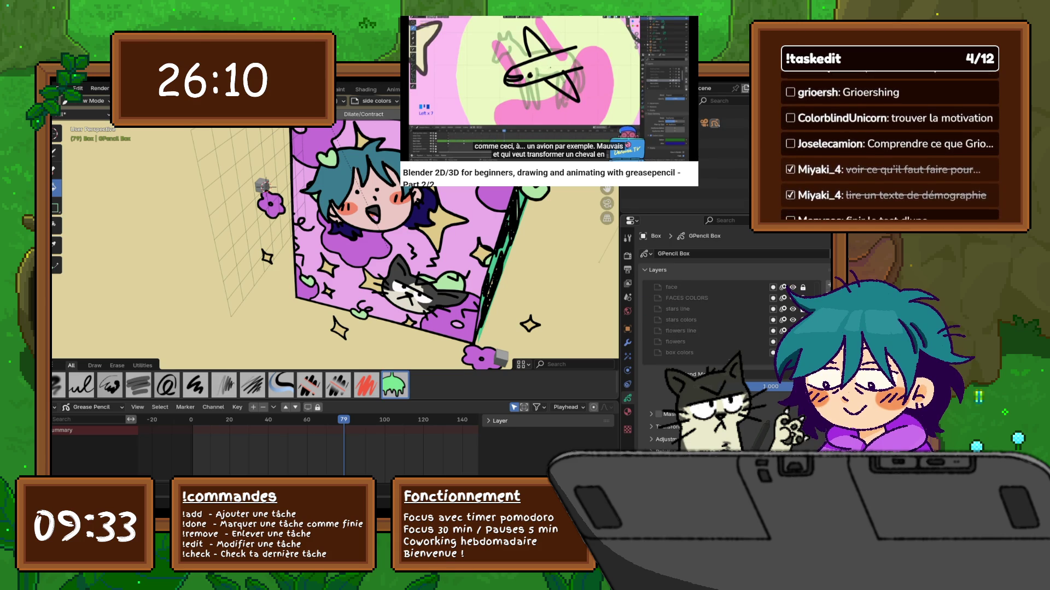
Step: Add a new Grease Pencil layer named 'line add'
{"action": "left_click", "coordinate": [824, 287]}
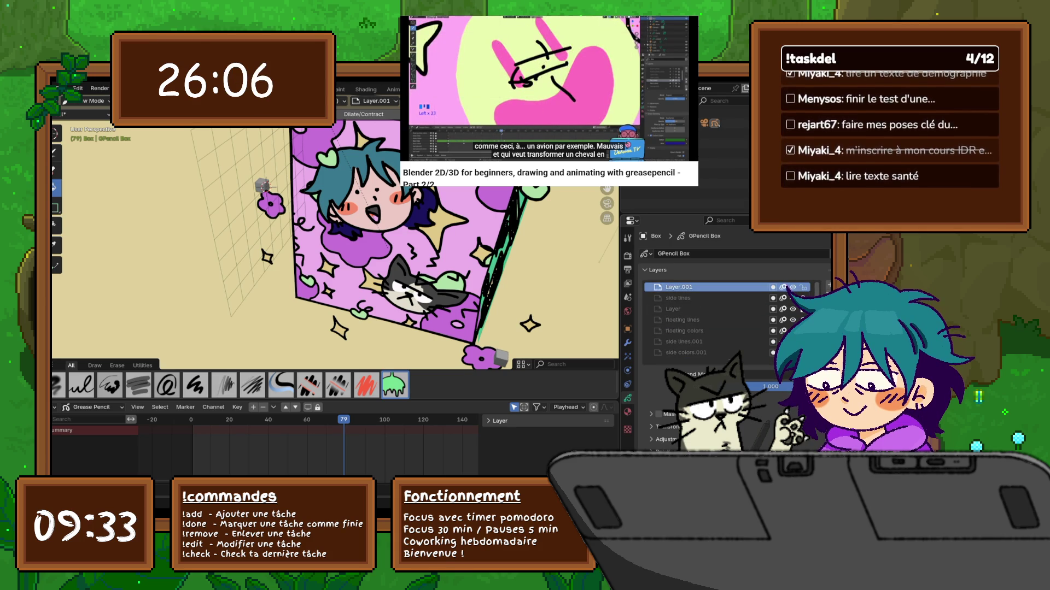
{"action": "double_click", "coordinate": [806, 287]}
{"action": "type", "text": "lineadd"}
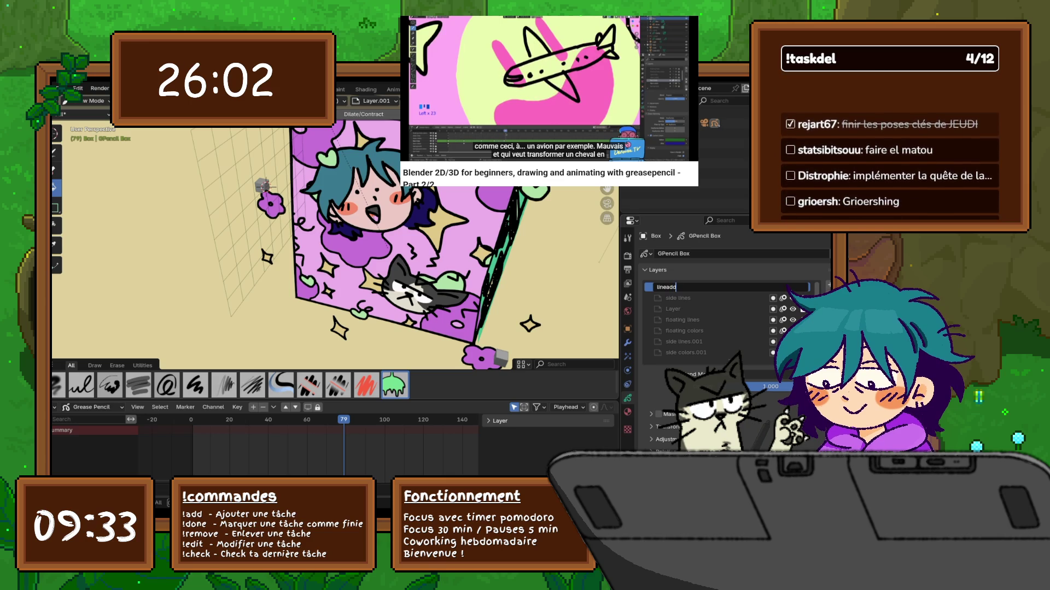
{"action": "key", "text": "Left"}
{"action": "key", "text": "Left"}
{"action": "key", "text": "Left"}
{"action": "key", "text": "Return"}
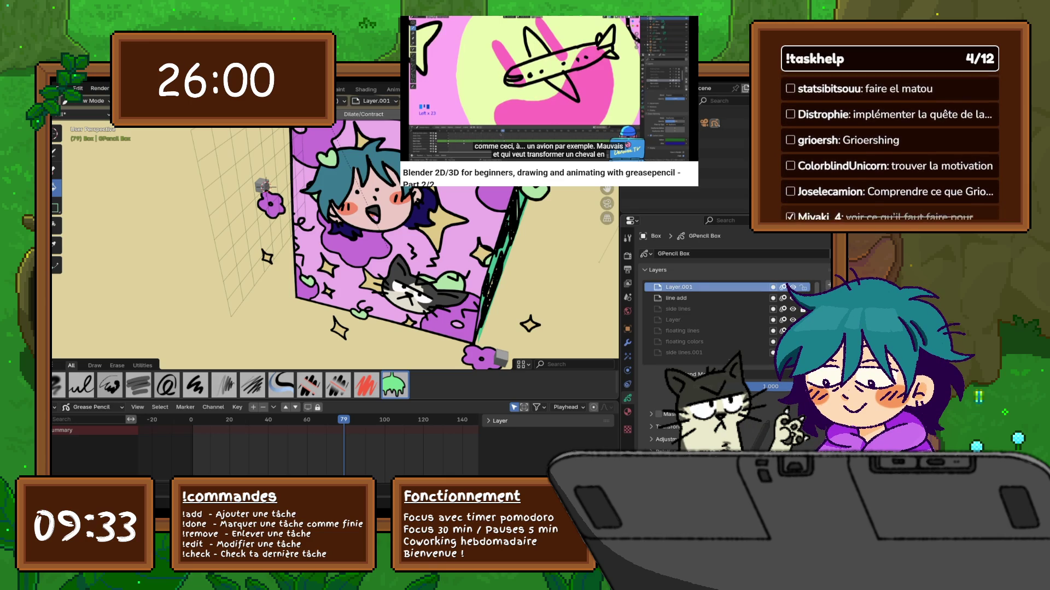
Step: Add a second layer named 'colors add' below it, and make line add active
{"action": "left_click", "coordinate": [823, 287]}
{"action": "left_click_drag", "start_coordinate": [674, 287], "coordinate": [678, 296]}
{"action": "double_click", "coordinate": [670, 298]}
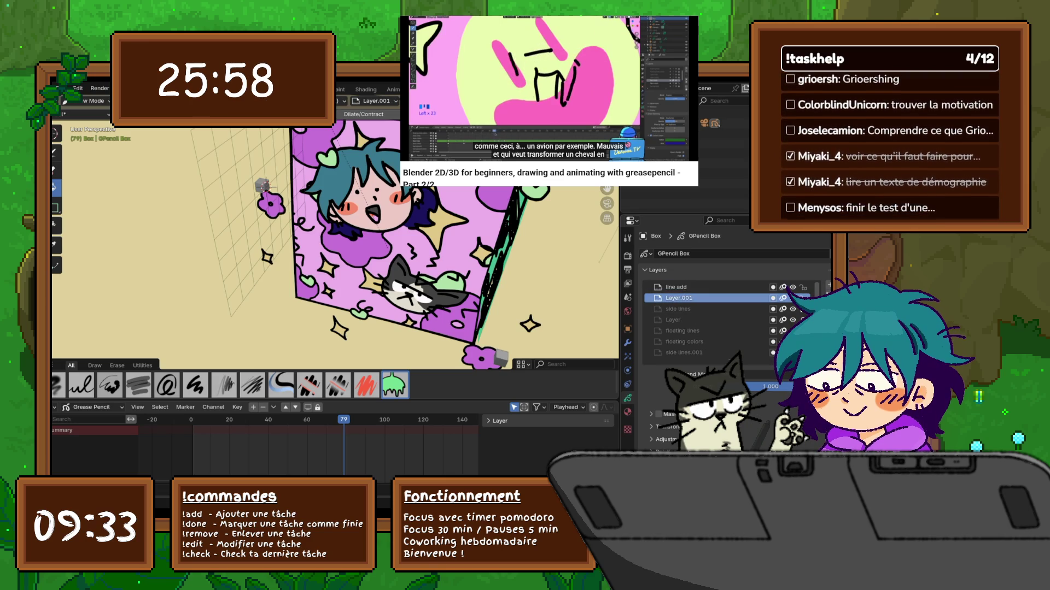
{"action": "type", "text": "col"}
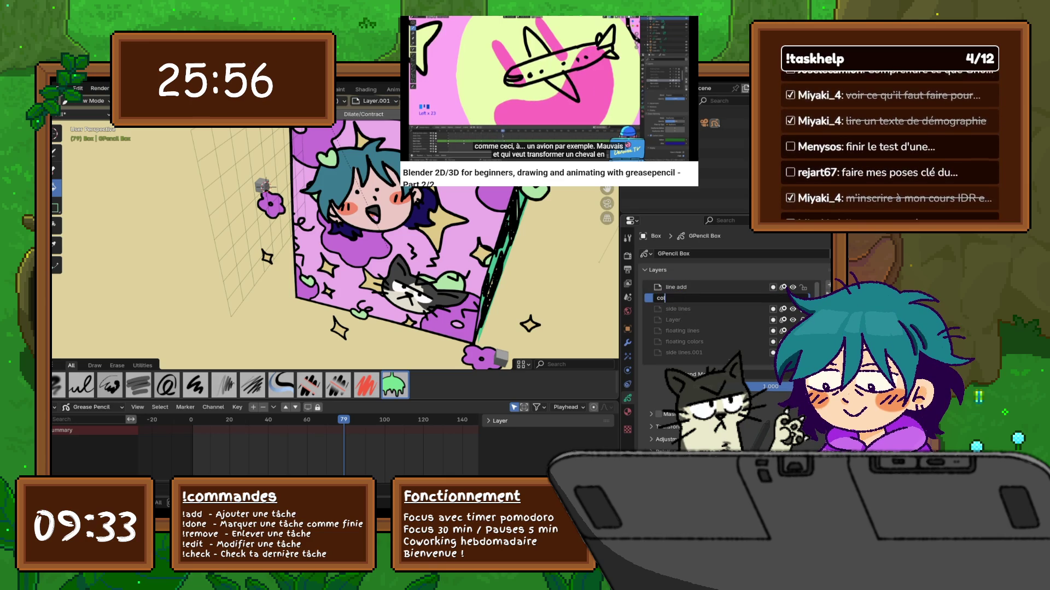
{"action": "type", "text": "ors add"}
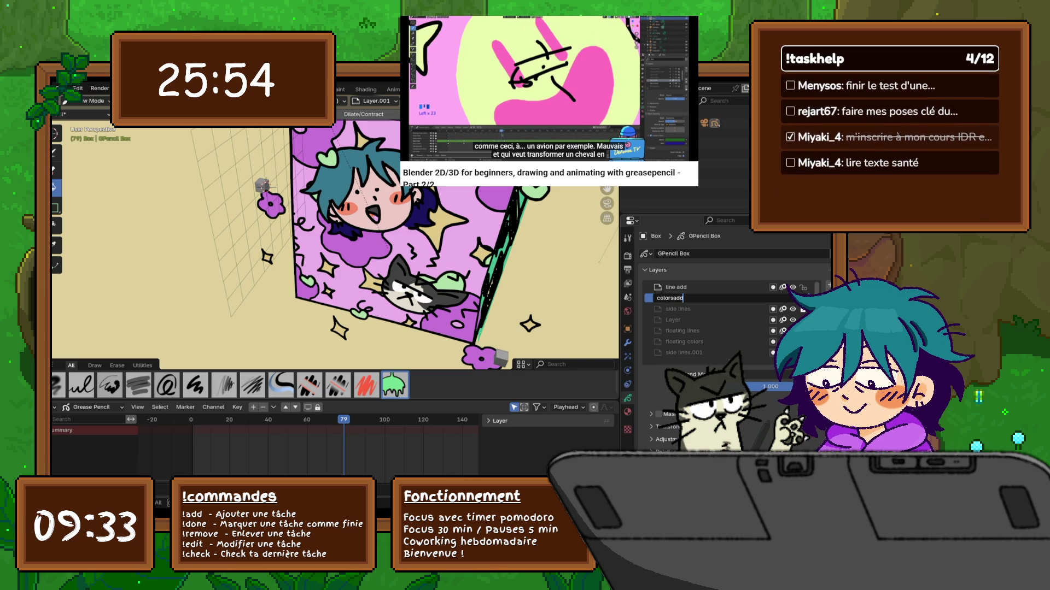
{"action": "key", "text": "Return"}
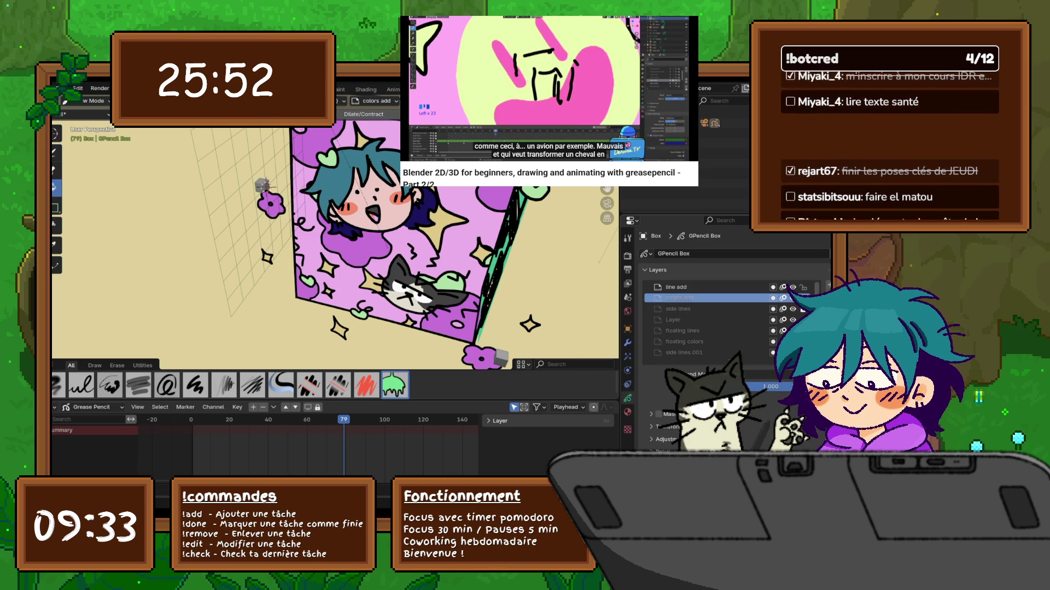
{"action": "left_click", "coordinate": [678, 287]}
Step: Orbit and zoom toward the box while staying in Draw Mode on the line add layer
{"action": "middle_click_drag", "start_coordinate": [400, 273], "coordinate": [318, 260]}
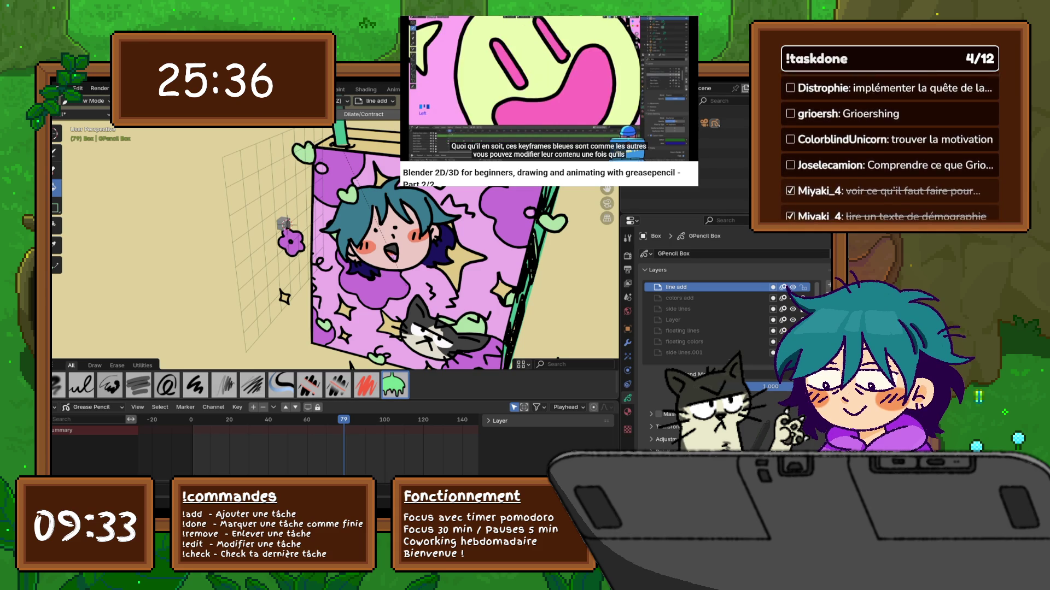
{"action": "mouse_move", "coordinate": [333, 246]}
{"action": "middle_mouse_down"}
{"action": "mouse_move", "coordinate": [298, 251]}
{"action": "mouse_move", "coordinate": [319, 221]}
{"action": "mouse_move", "coordinate": [275, 206]}
{"action": "middle_mouse_up"}
{"action": "scroll", "coordinate": [334, 246], "scroll_direction": "down", "scroll_amount": 2}
{"action": "left_click", "coordinate": [93, 101]}
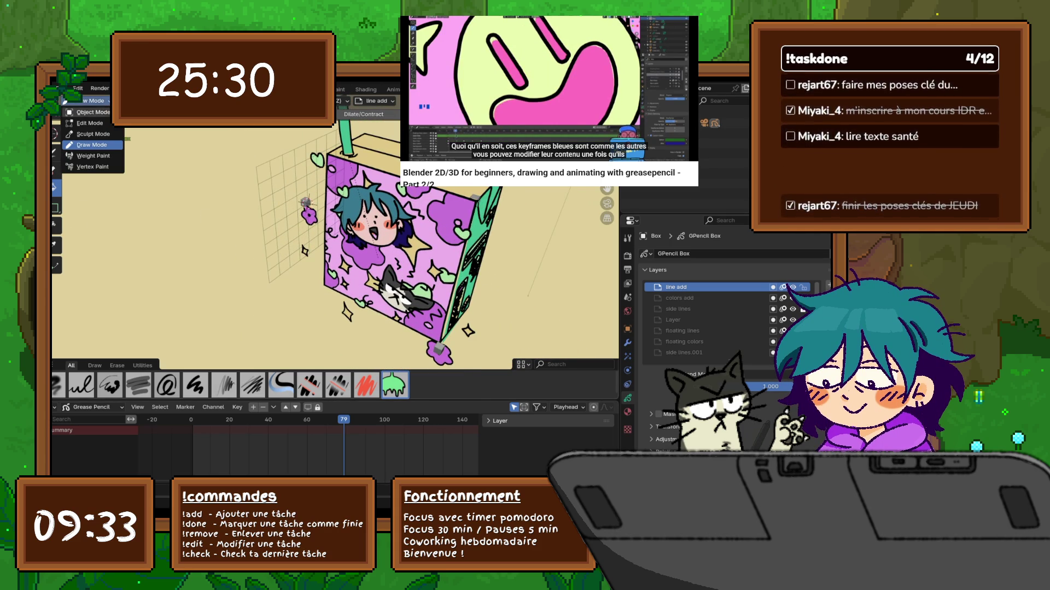
{"action": "key", "text": "Escape"}
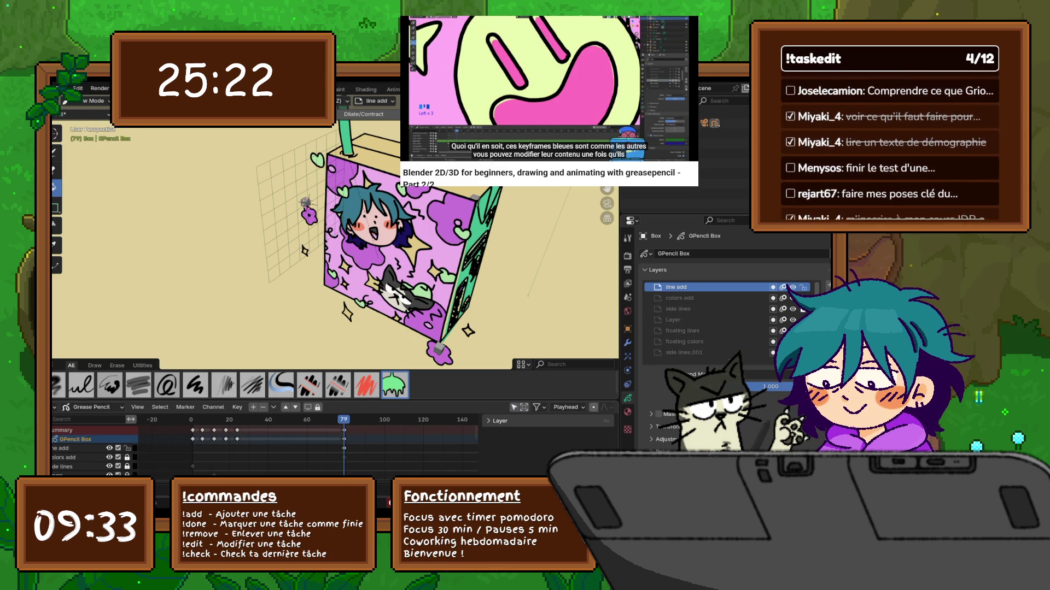
Step: Undo the layer additions and renames back to the original layer stack
{"action": "left_click", "coordinate": [680, 298]}
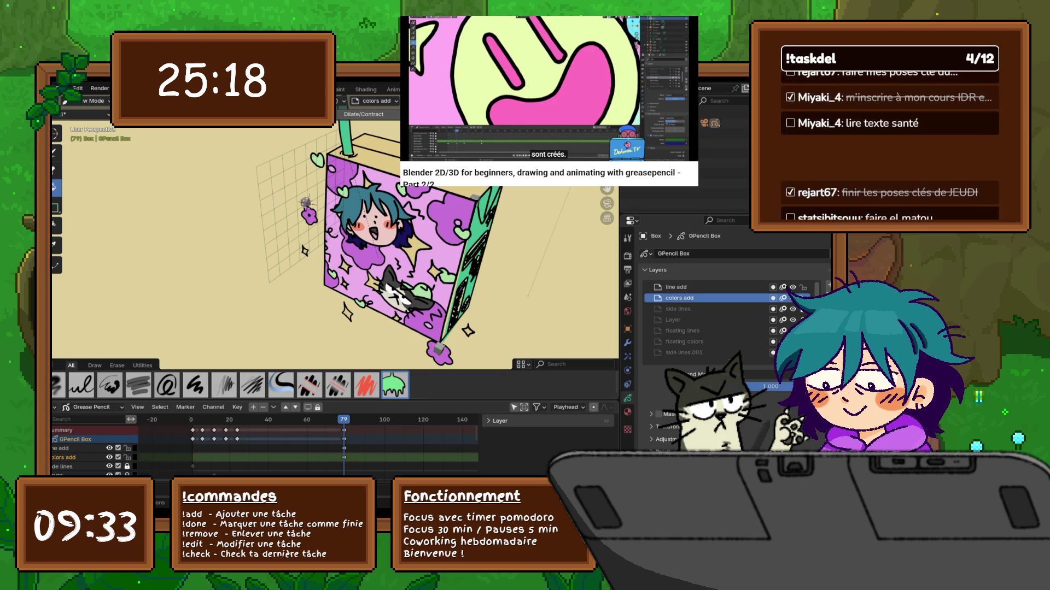
{"action": "key", "text": "ctrl+shift+m"}
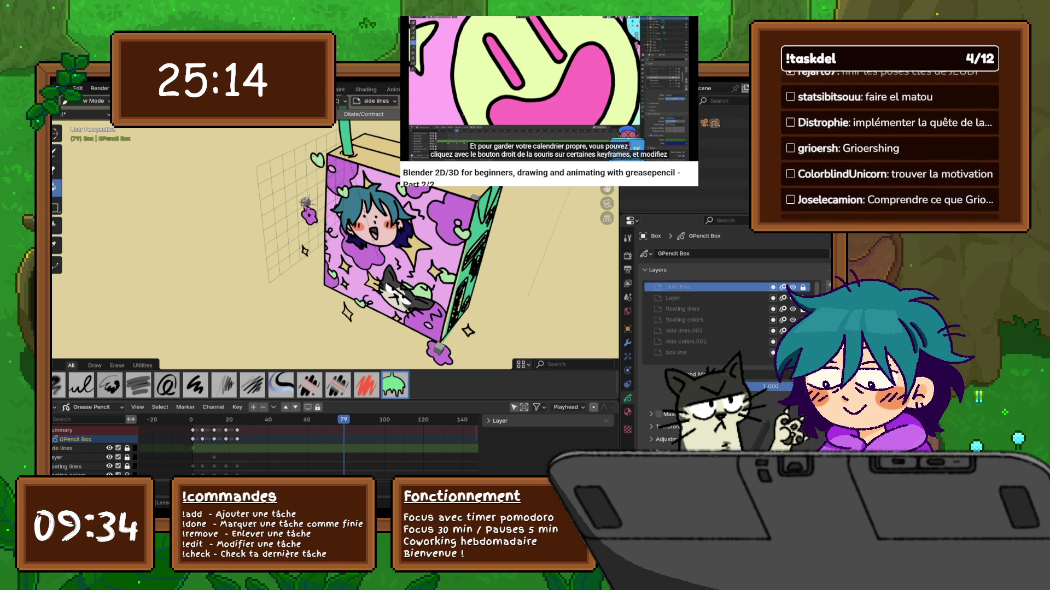
{"action": "key", "text": "x"}
{"action": "key", "text": "shift+Left"}
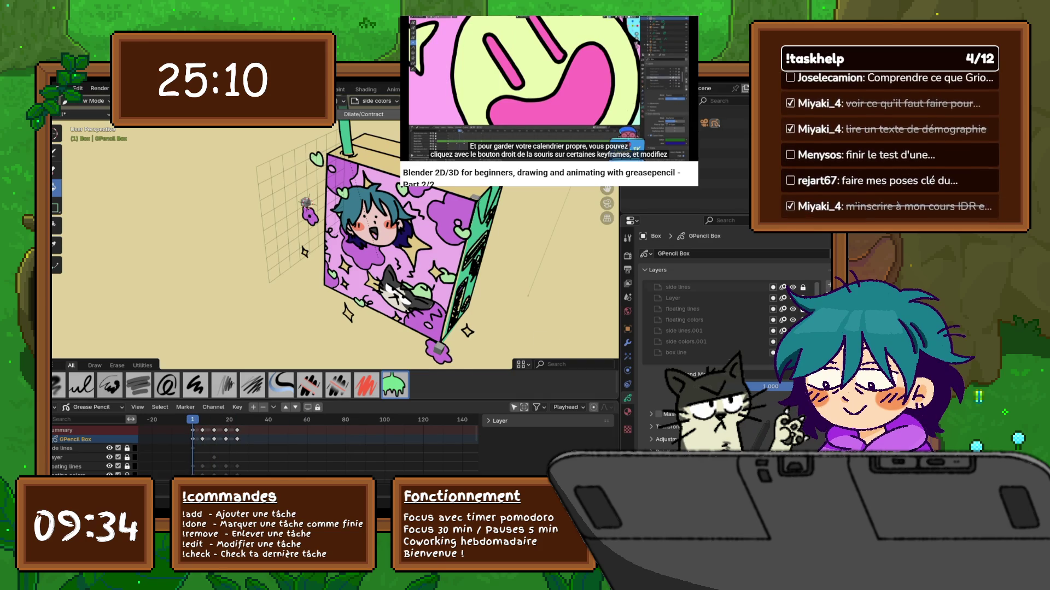
{"action": "key", "text": "ctrl+z"}
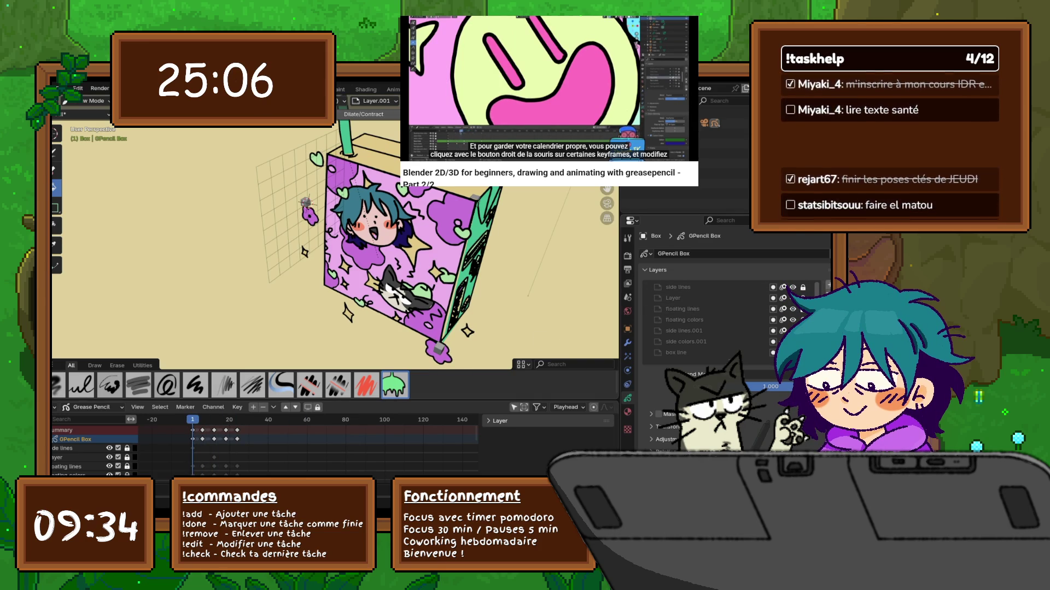
{"action": "key", "text": "ctrl+z"}
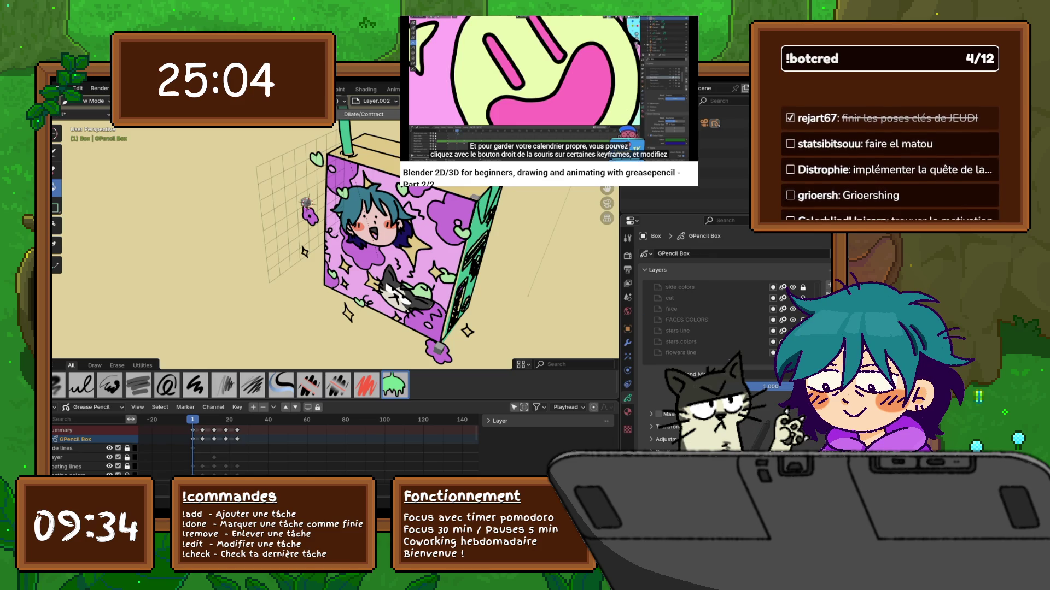
{"action": "scroll", "coordinate": [711, 320], "scroll_direction": "down", "scroll_amount": 4}
{"action": "key", "text": "ctrl+z"}
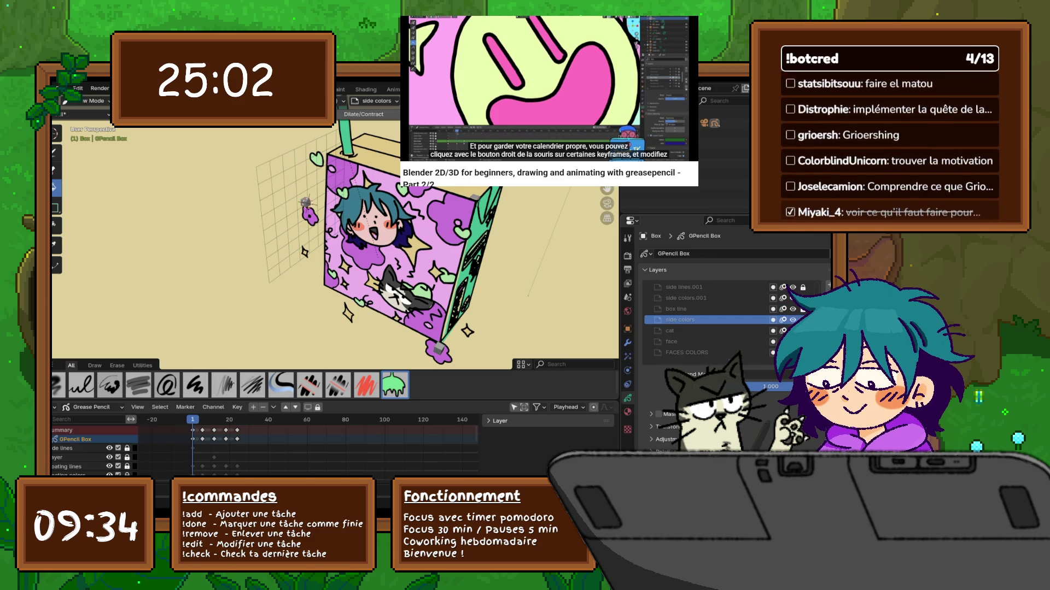
Step: Recreate the 'line add' and 'colors add' layers, moving line add above colors add
{"action": "left_click", "coordinate": [822, 287]}
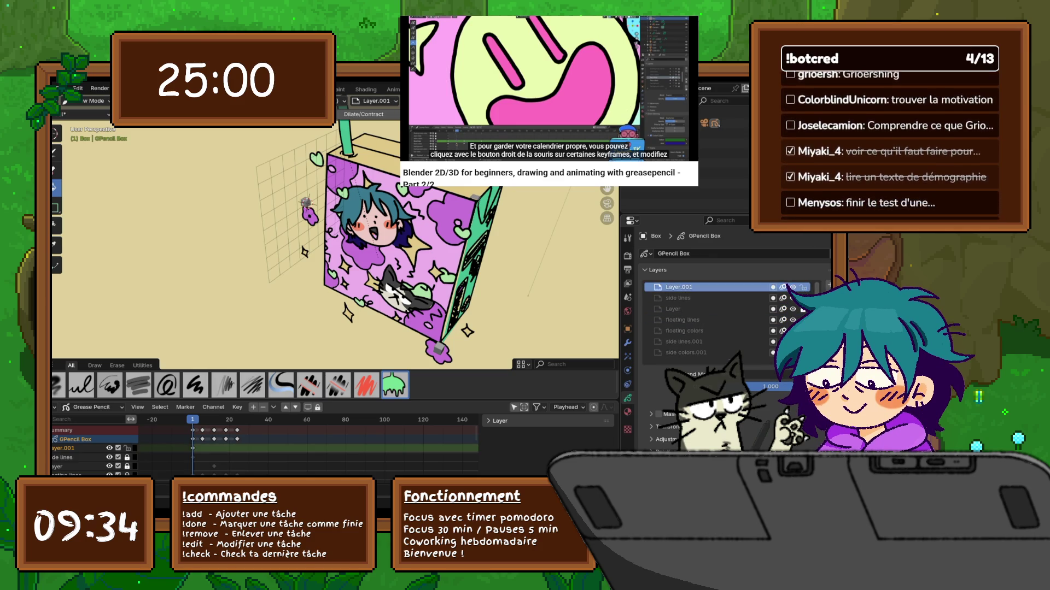
{"action": "type", "text": "lin"}
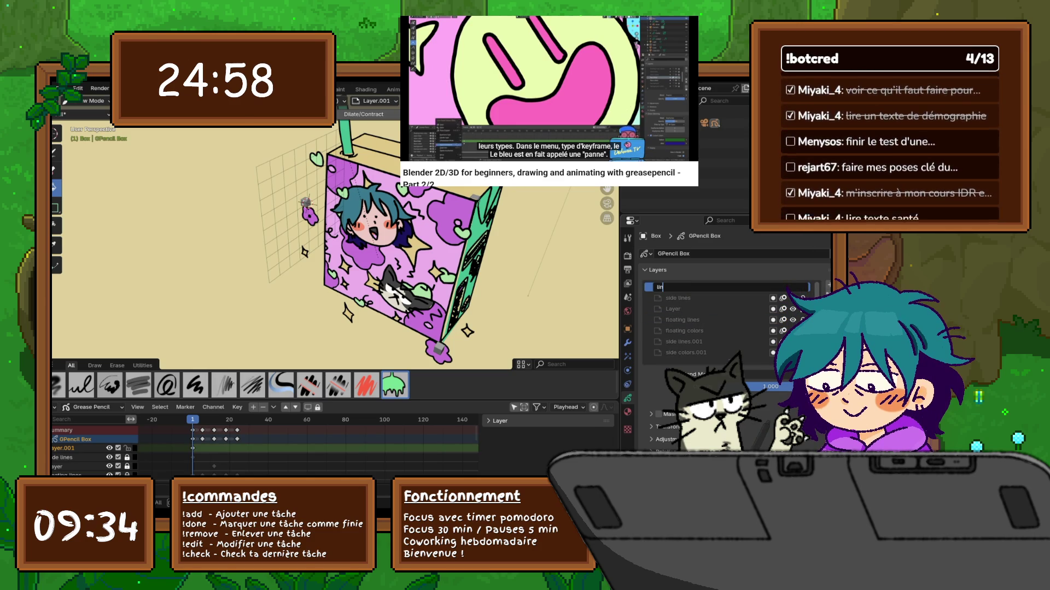
{"action": "type", "text": "e add"}
{"action": "key", "text": "Return"}
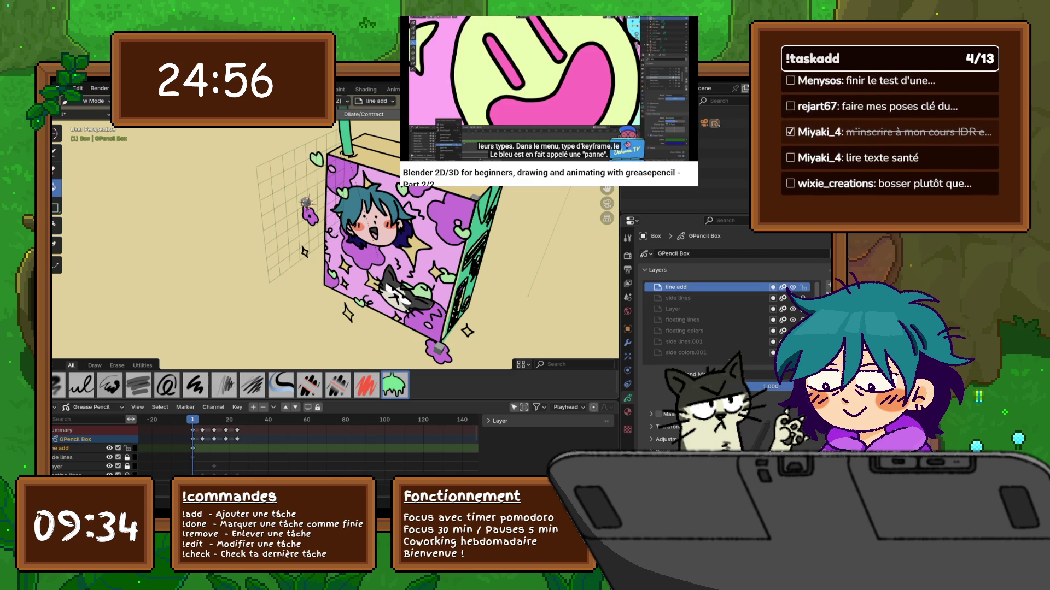
{"action": "left_click", "coordinate": [822, 287]}
{"action": "double_click", "coordinate": [785, 287]}
{"action": "type", "text": "c"}
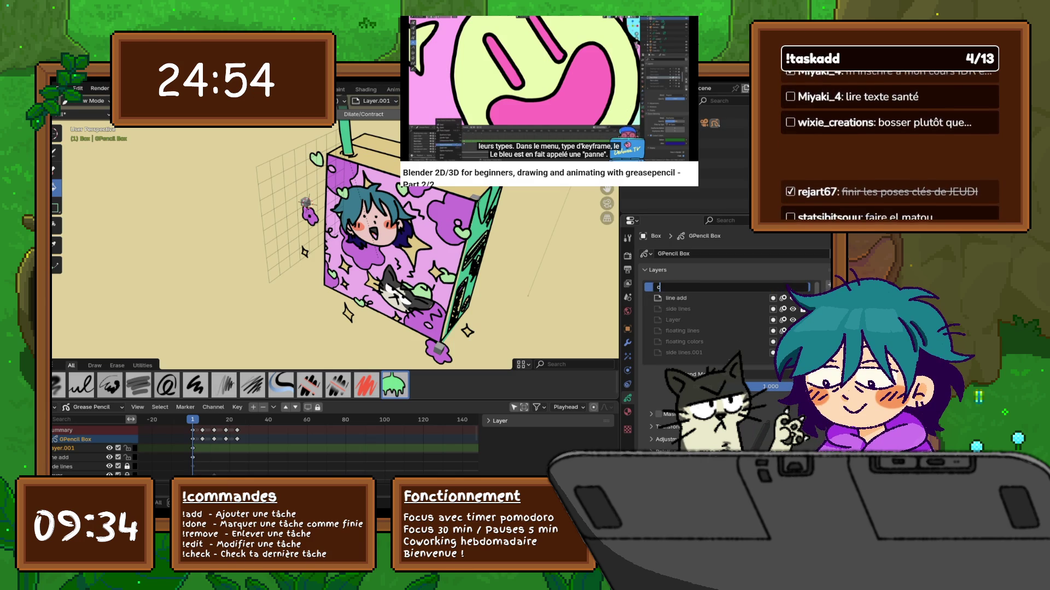
{"action": "type", "text": "olors add"}
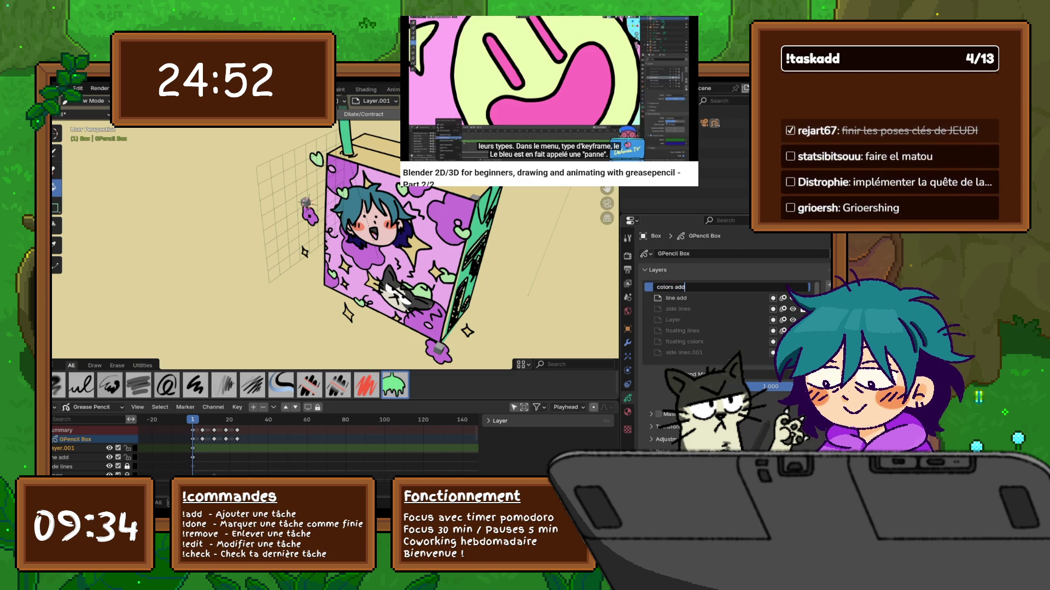
{"action": "key", "text": "Return"}
{"action": "left_click", "coordinate": [711, 298]}
{"action": "left_click_drag", "start_coordinate": [711, 298], "coordinate": [710, 284]}
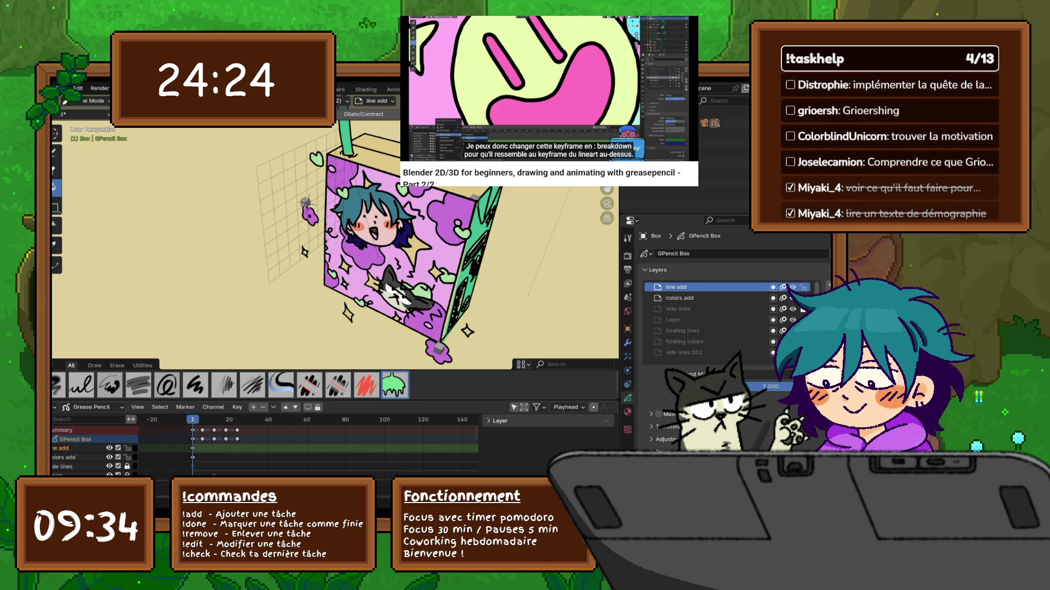
Step: Orbit and zoom out to view the whole box front-on, with the small cube beside it
{"action": "middle_click_drag", "start_coordinate": [416, 246], "coordinate": [377, 238]}
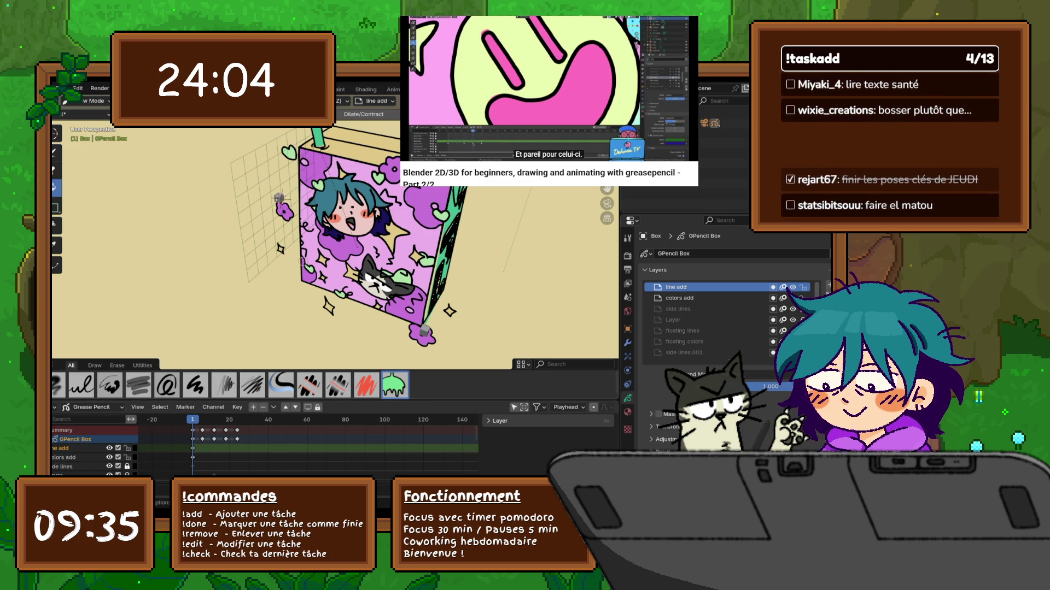
{"action": "scroll", "coordinate": [361, 235], "scroll_direction": "down", "scroll_amount": 2}
{"action": "middle_click_drag", "start_coordinate": [361, 235], "coordinate": [383, 219]}
{"action": "left_click", "coordinate": [95, 101]}
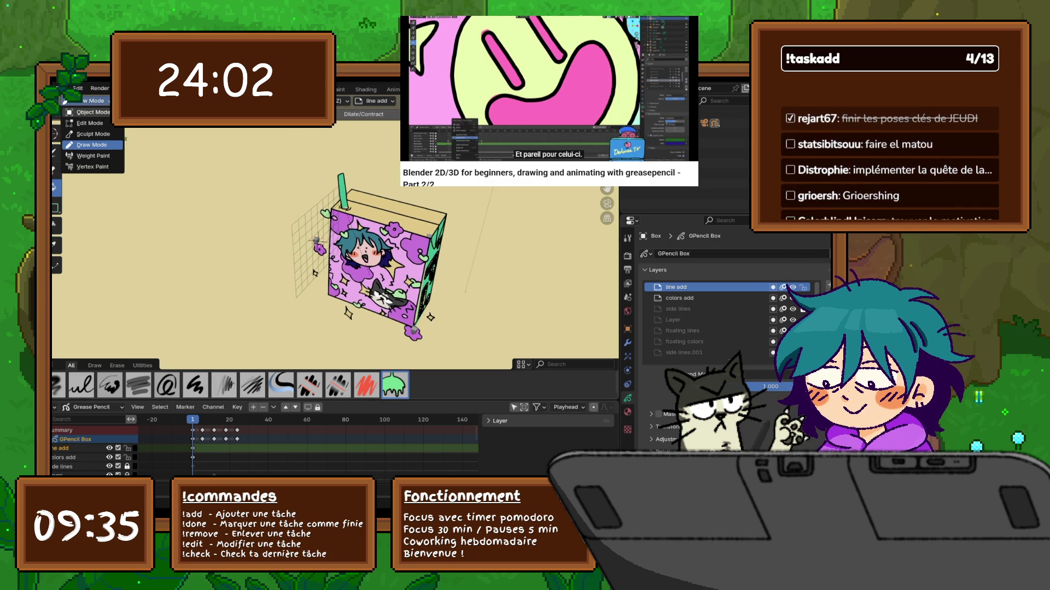
Step: Return to Object Mode and paste a copy of the small cube beside the original
{"action": "left_click", "coordinate": [88, 112]}
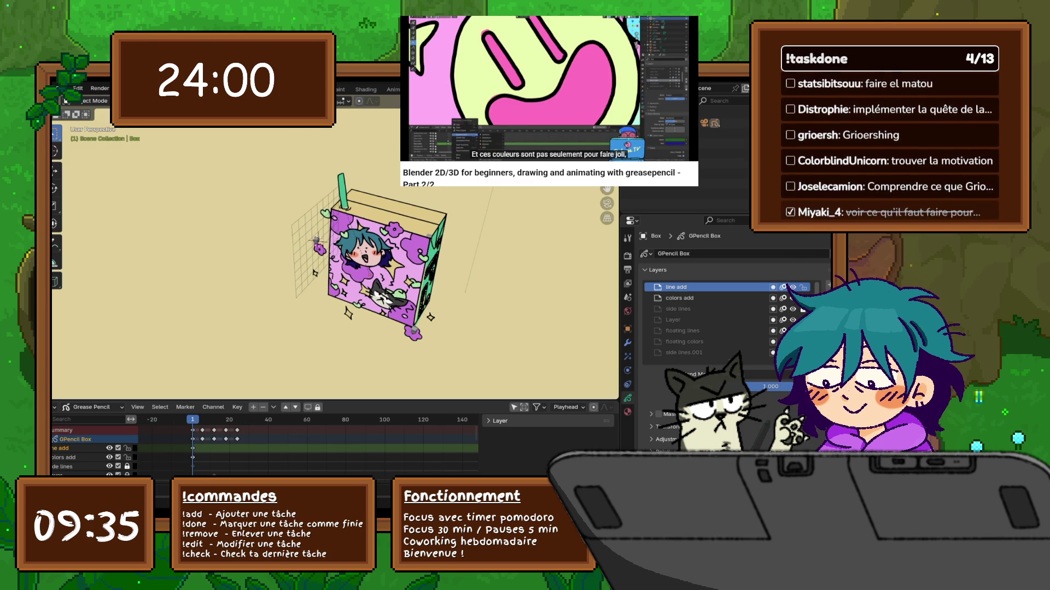
{"action": "left_click", "coordinate": [383, 256]}
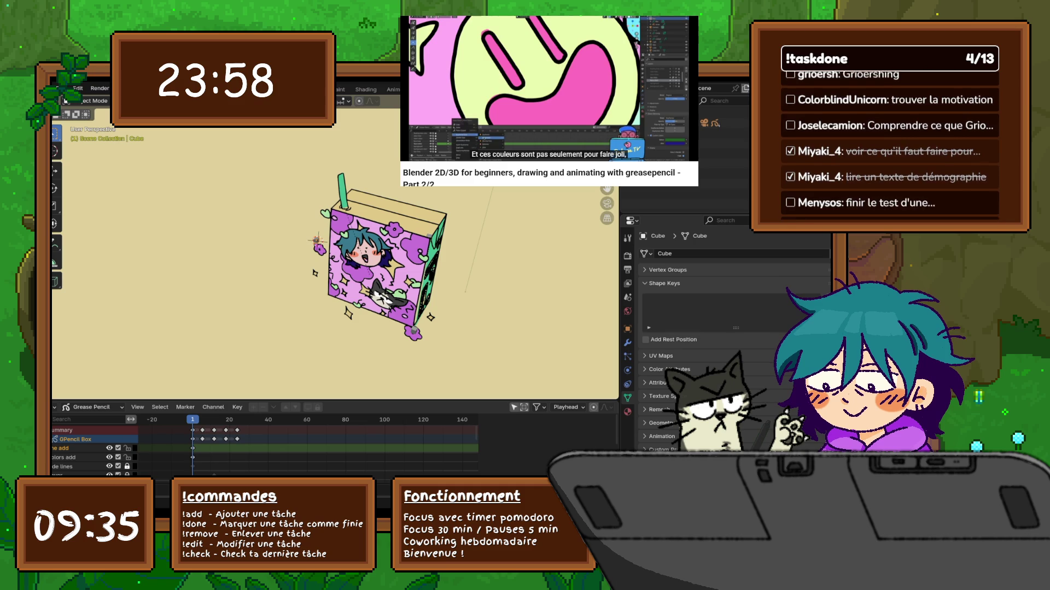
{"action": "key", "text": "r"}
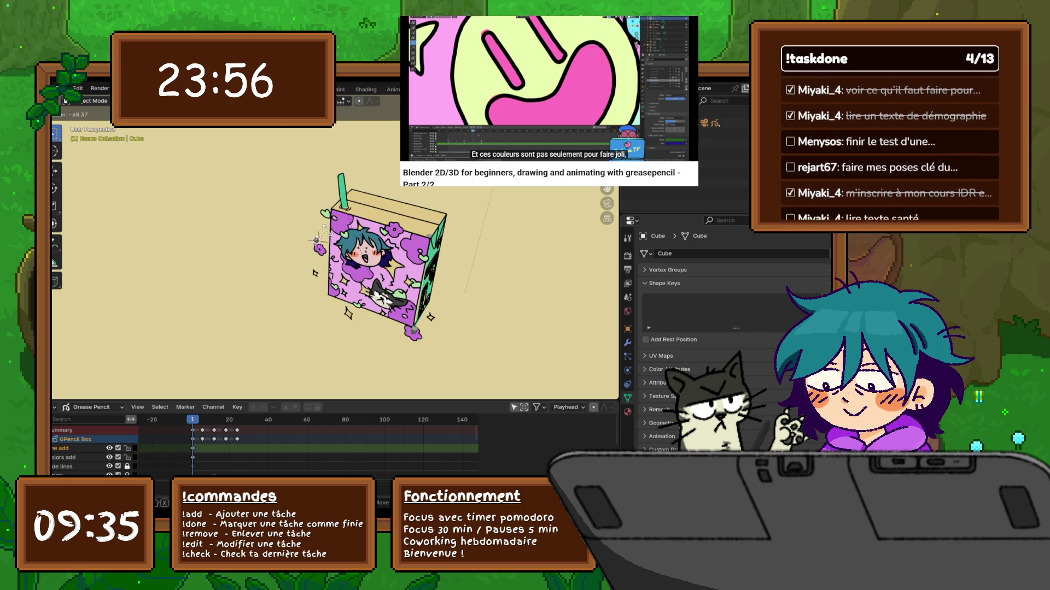
{"action": "scroll", "coordinate": [328, 238], "scroll_direction": "up", "scroll_amount": 5}
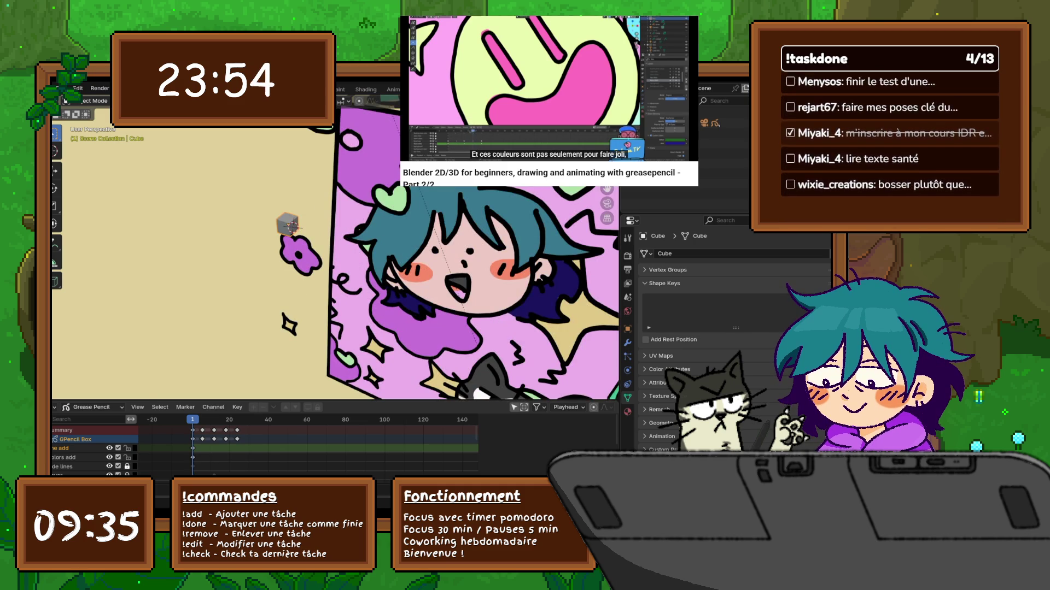
{"action": "key", "text": "ctrl+v"}
{"action": "key", "text": "g"}
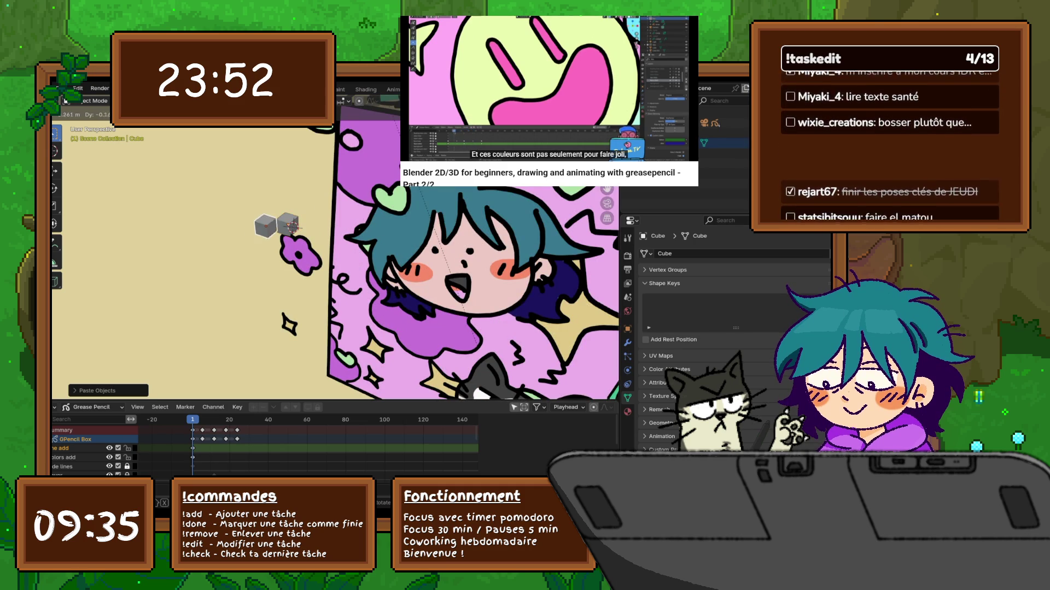
{"action": "key", "text": "Return"}
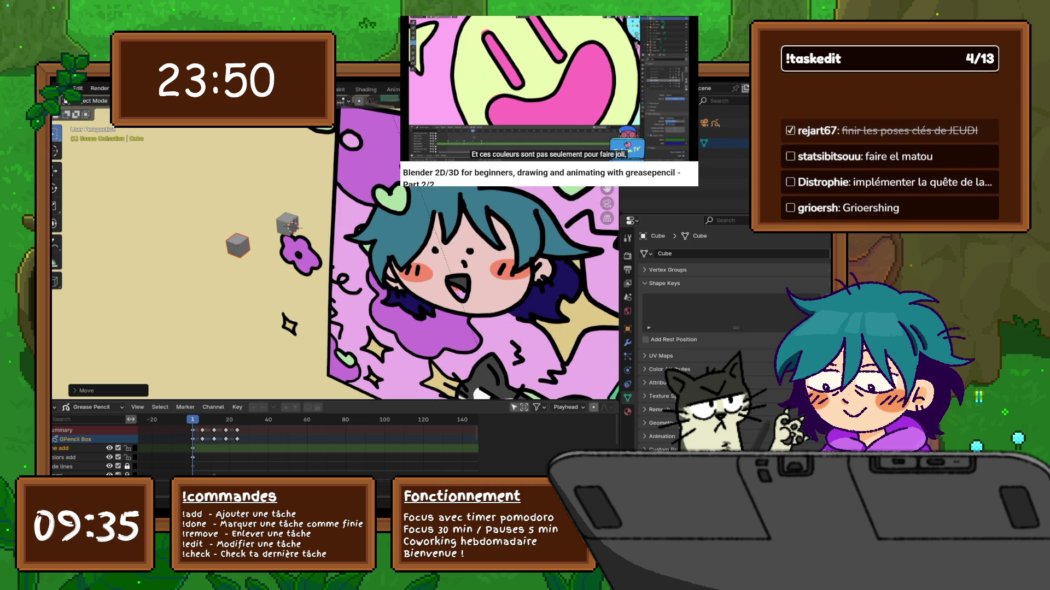
Step: Move the pasted cube vertically along Z and tilt it with a rotation
{"action": "key", "text": "g"}
{"action": "key", "text": "z"}
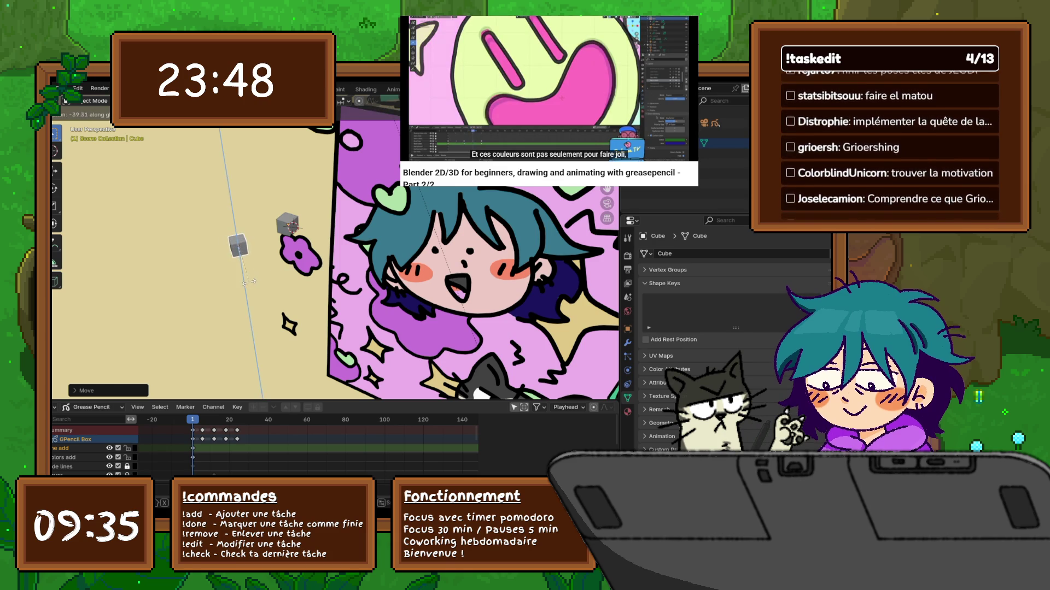
{"action": "key", "text": "r"}
{"action": "key", "text": "Return"}
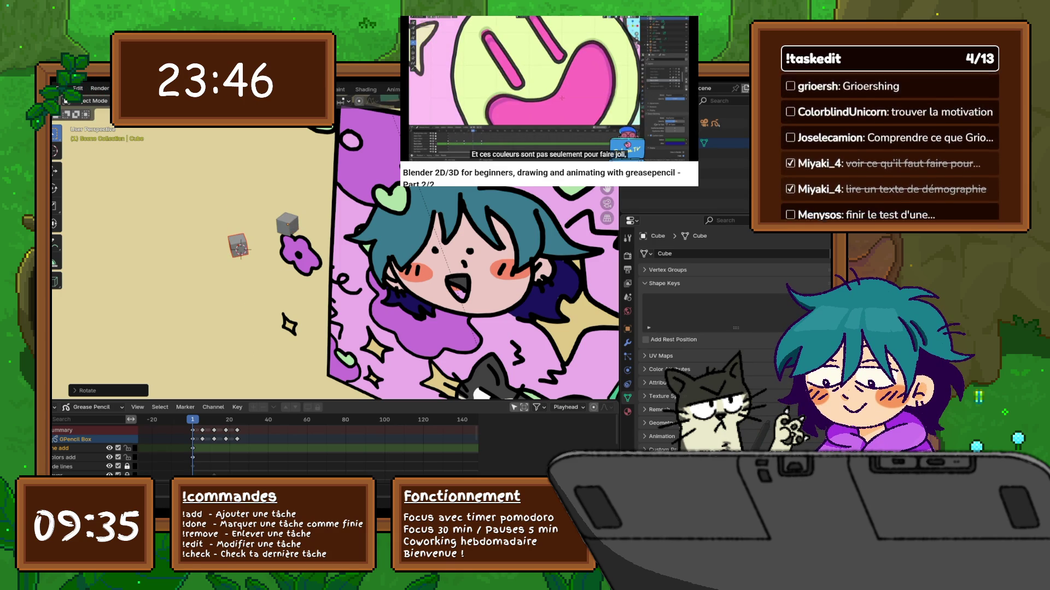
Step: Briefly switch the cube into Sculpt Mode, then go back to Object Mode
{"action": "left_click", "coordinate": [66, 101]}
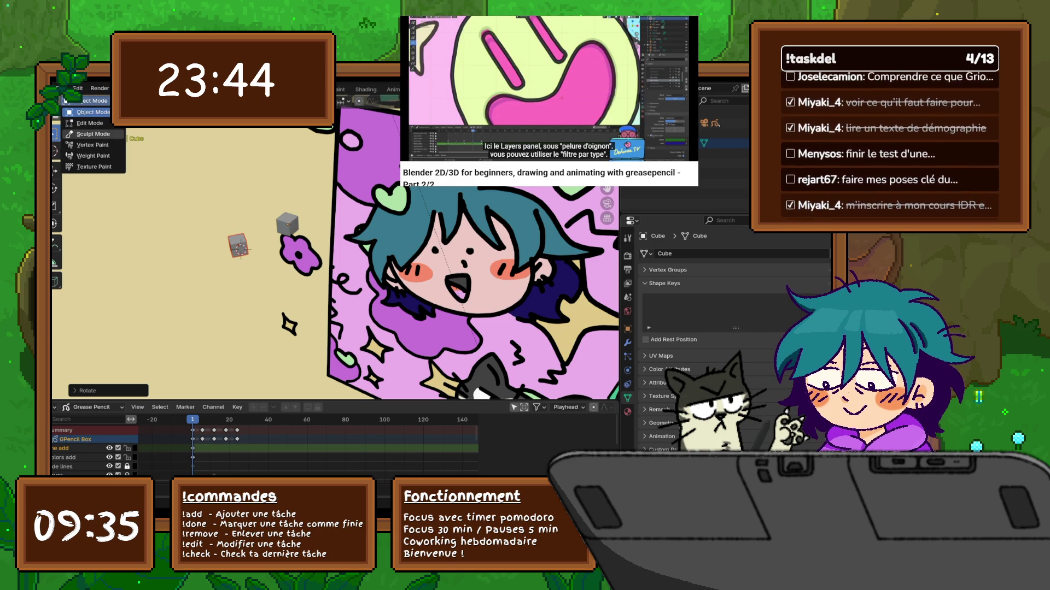
{"action": "left_click", "coordinate": [90, 134]}
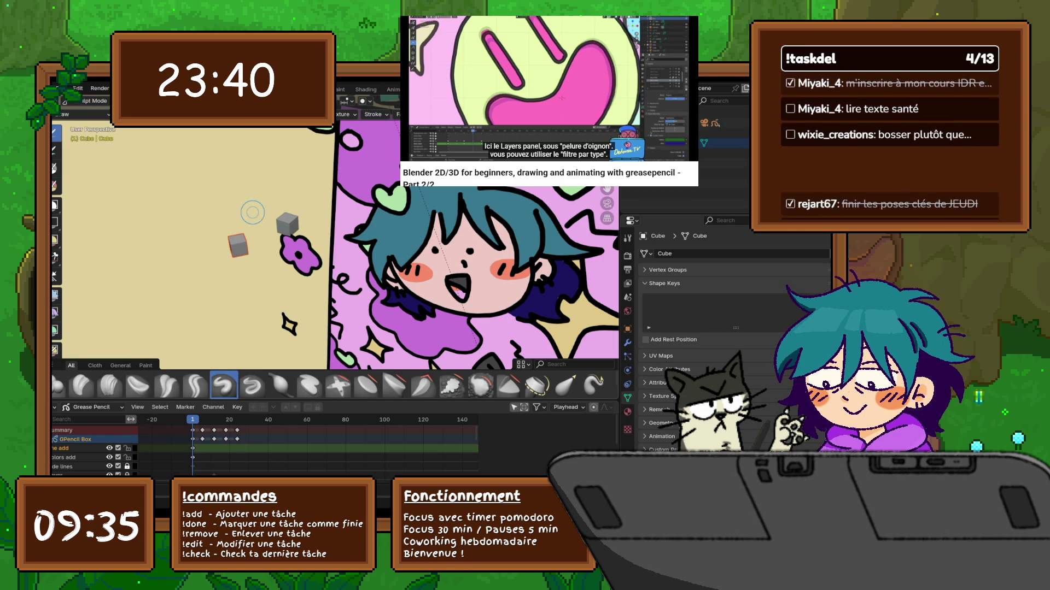
{"action": "right_click", "coordinate": [220, 219]}
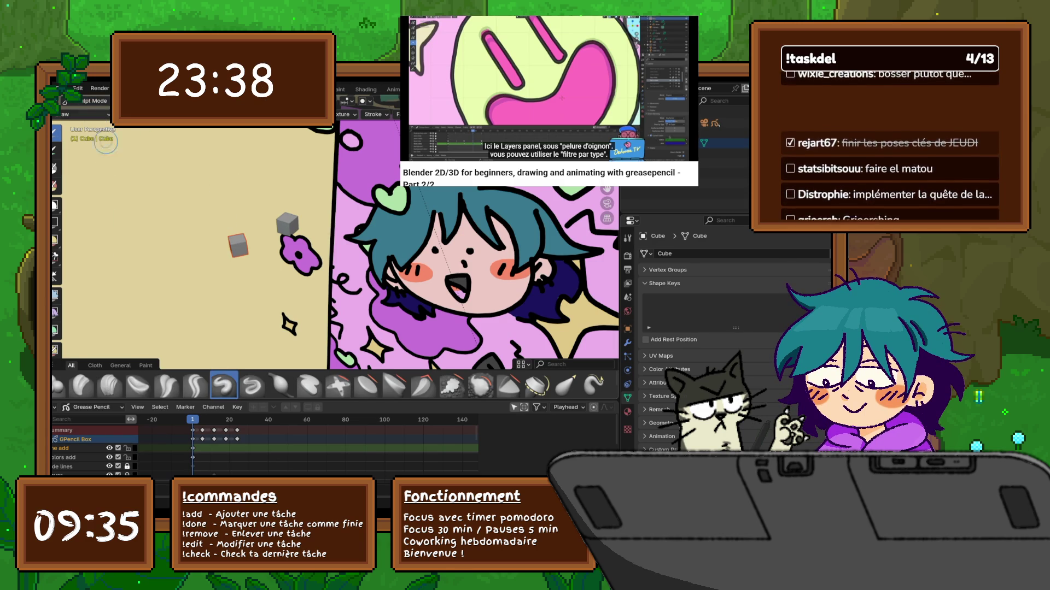
{"action": "left_click", "coordinate": [94, 100]}
{"action": "left_click", "coordinate": [93, 112]}
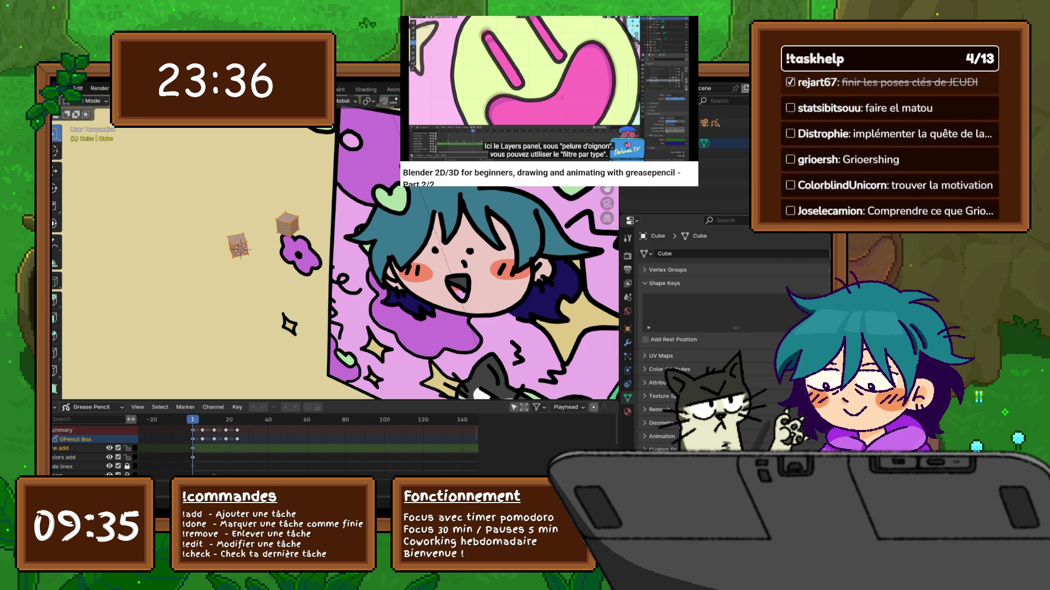
Step: Make Cube.003 active, toggle Edit Mode and back, then select the Grease Pencil box
{"action": "left_click", "coordinate": [238, 245]}
{"action": "left_click", "coordinate": [93, 100]}
{"action": "left_click", "coordinate": [91, 112]}
{"action": "left_click", "coordinate": [93, 101]}
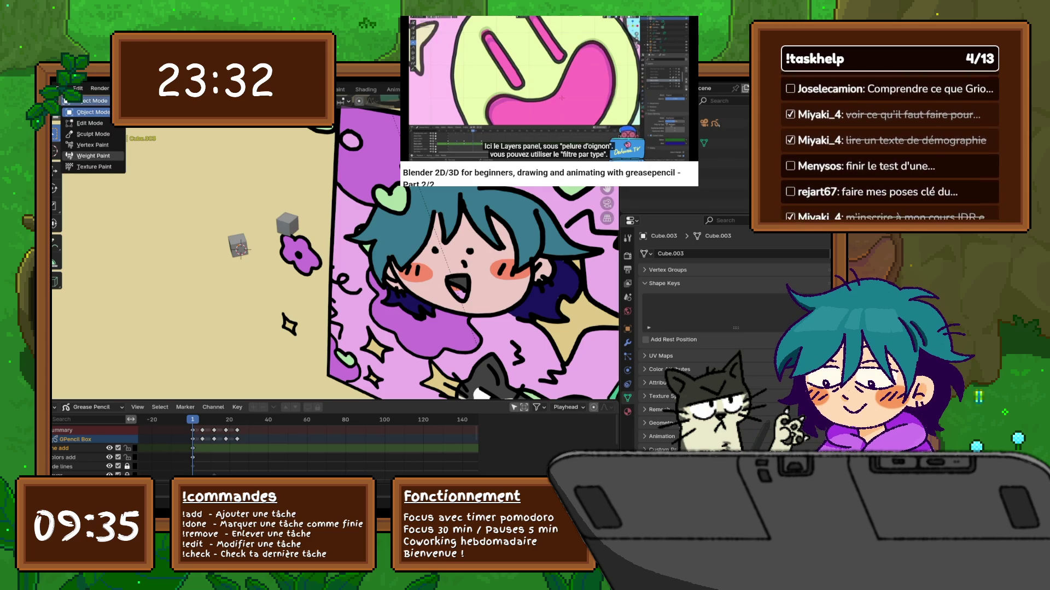
{"action": "key", "text": "Escape"}
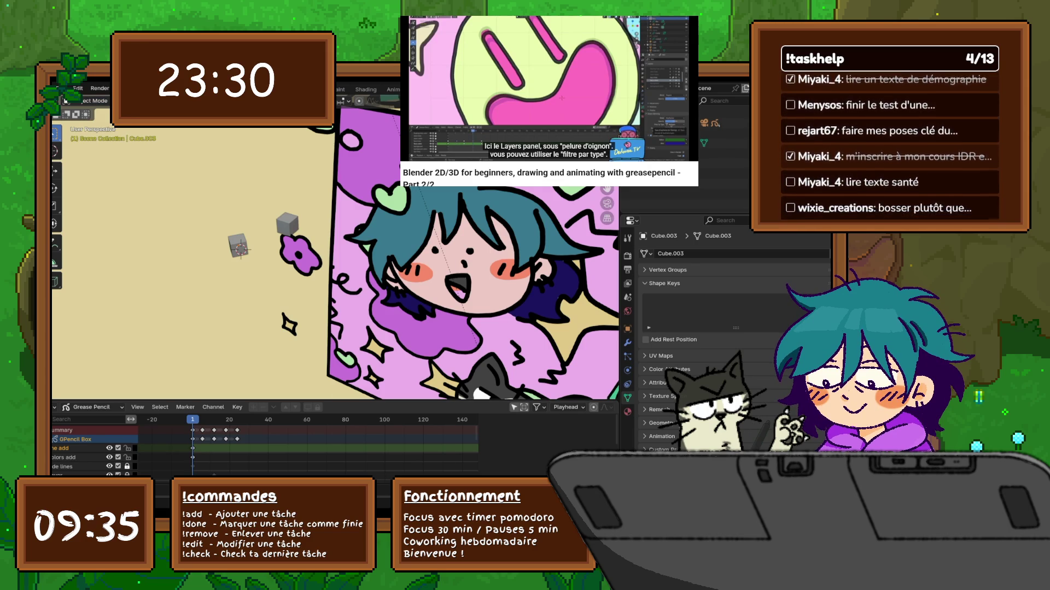
{"action": "right_click", "coordinate": [342, 271]}
{"action": "key", "text": "Escape"}
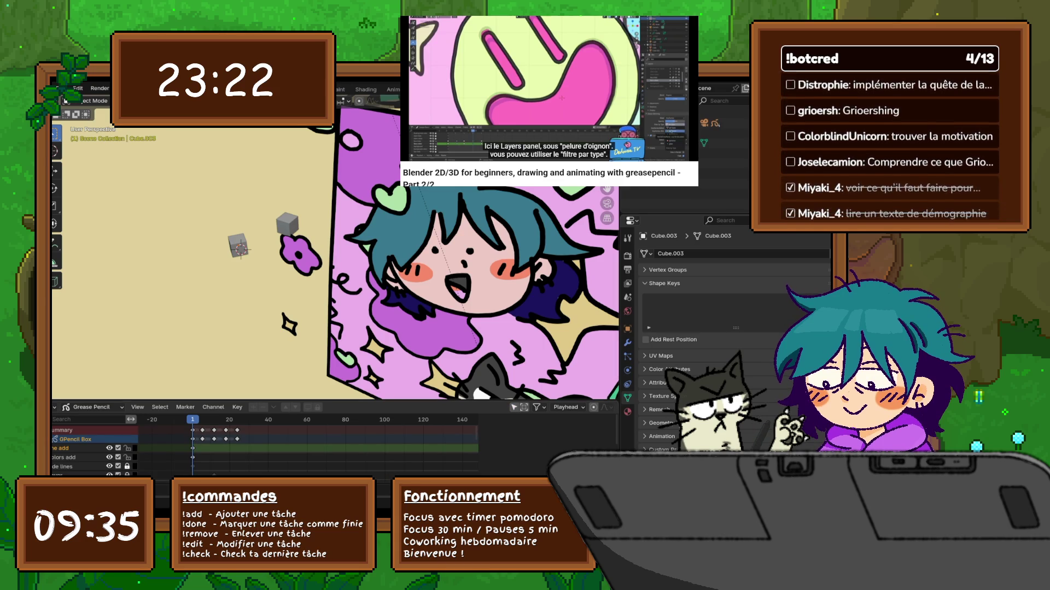
{"action": "left_click", "coordinate": [75, 439]}
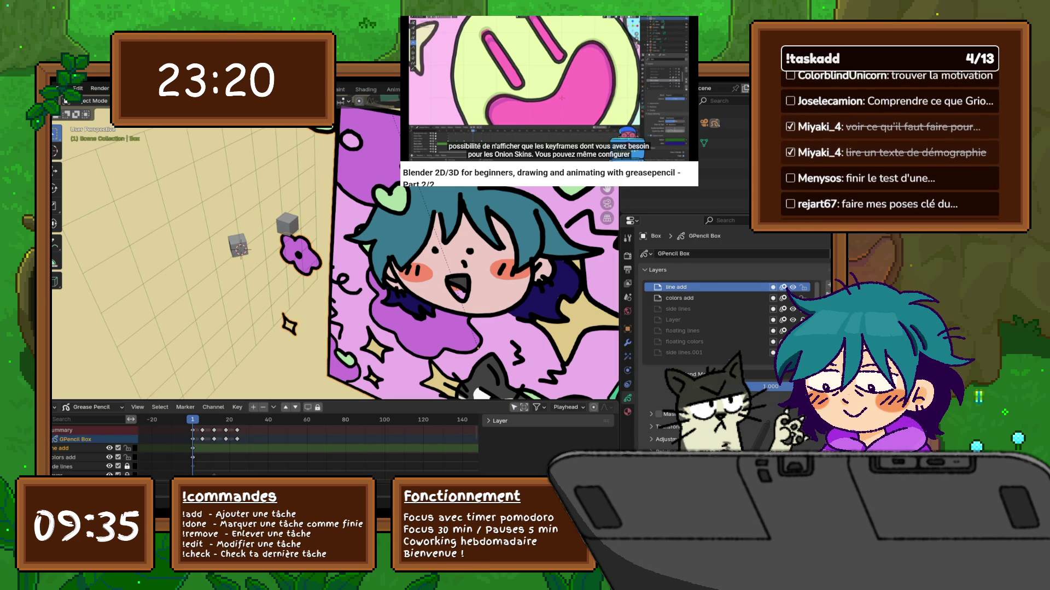
Step: Put the box in Draw Mode and set stroke placement to Surface
{"action": "key", "text": "ctrl+Tab"}
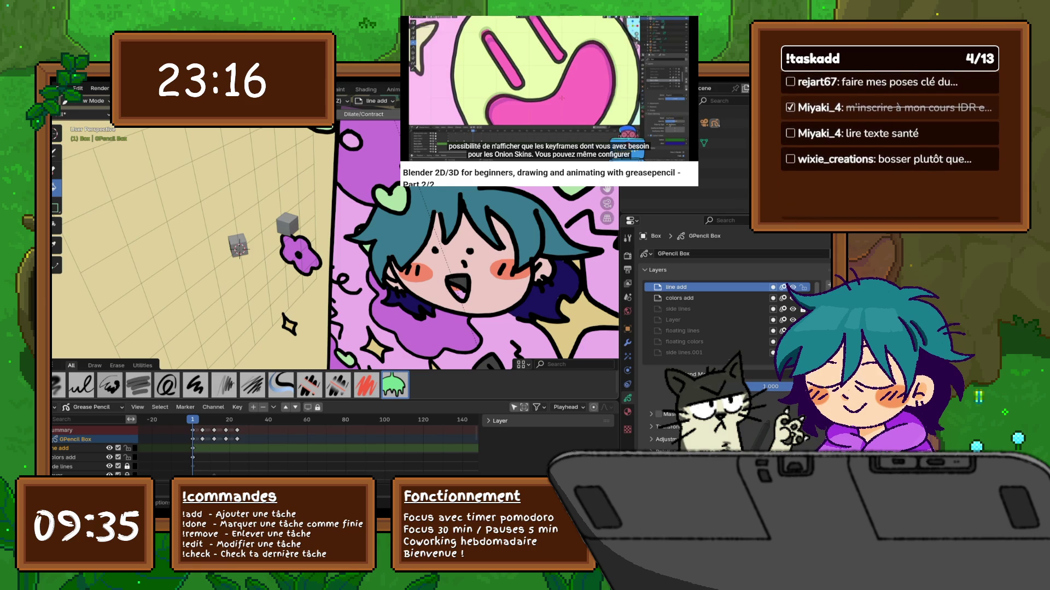
{"action": "left_click", "coordinate": [257, 114]}
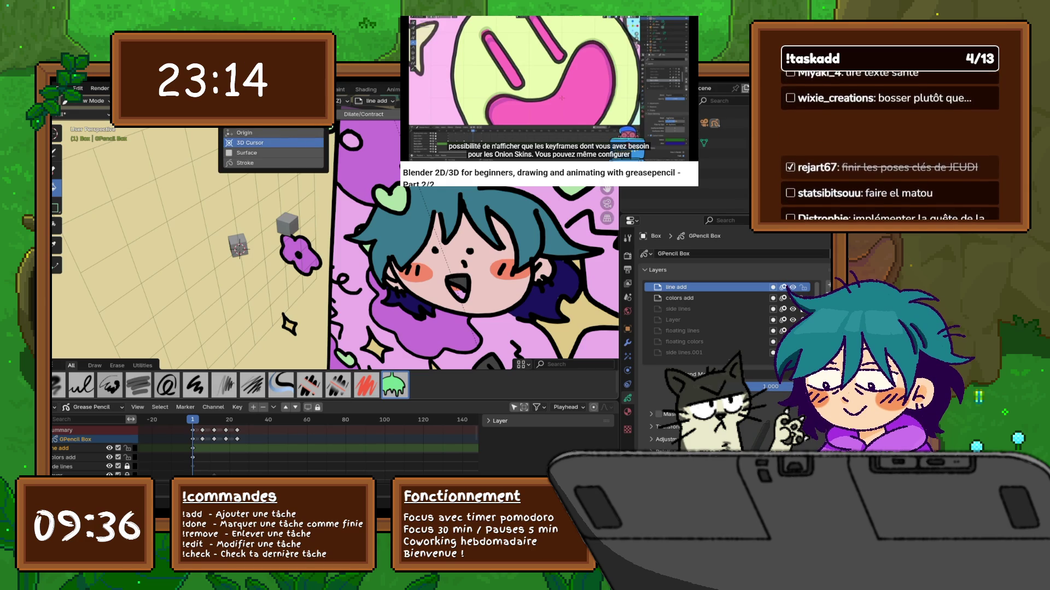
{"action": "left_click", "coordinate": [248, 153]}
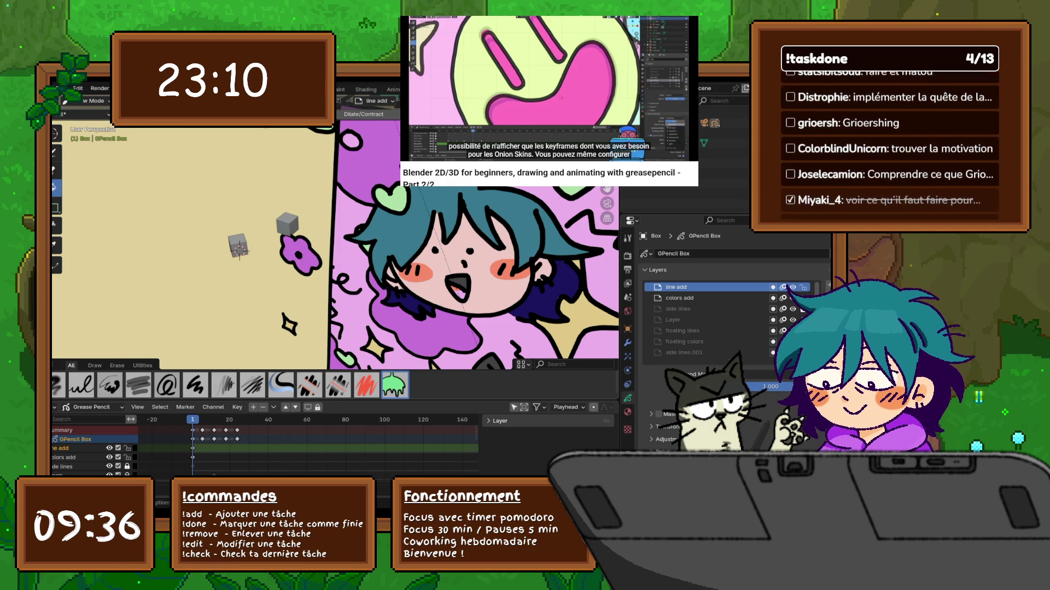
{"action": "left_click", "coordinate": [257, 114]}
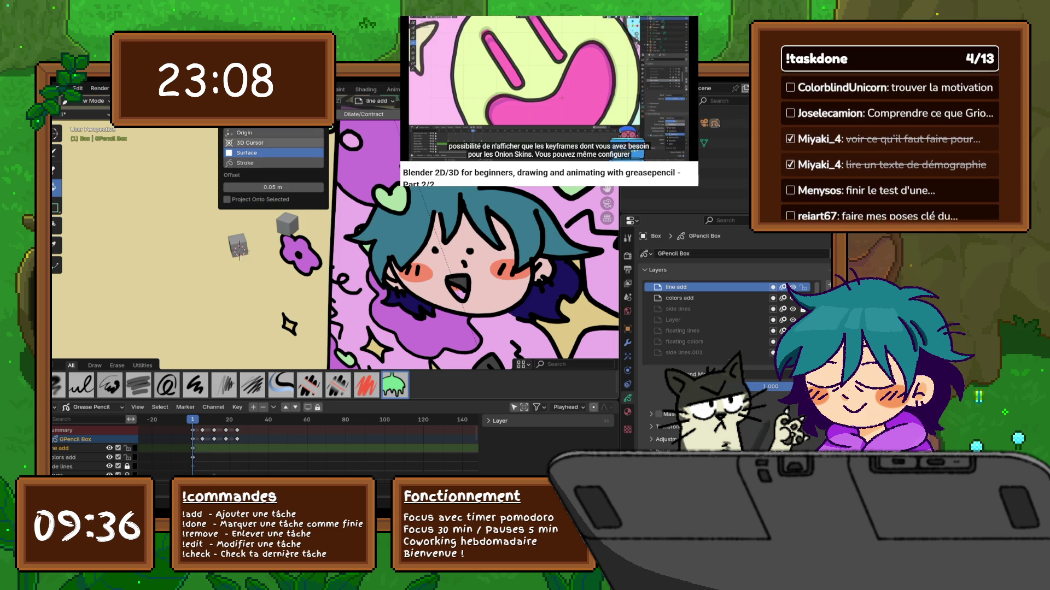
{"action": "left_click", "coordinate": [345, 101]}
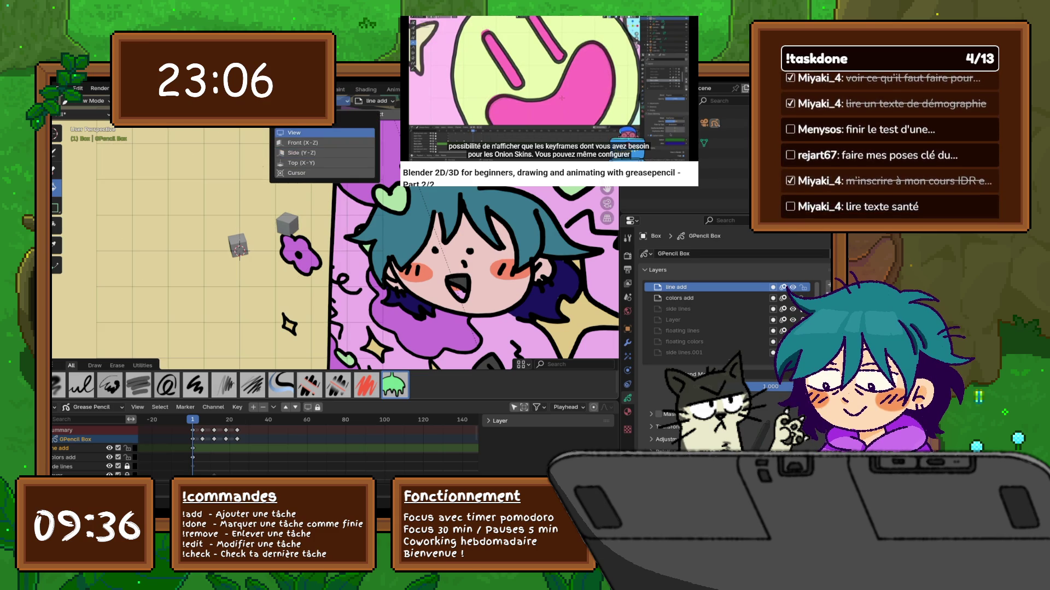
{"action": "left_click", "coordinate": [346, 101]}
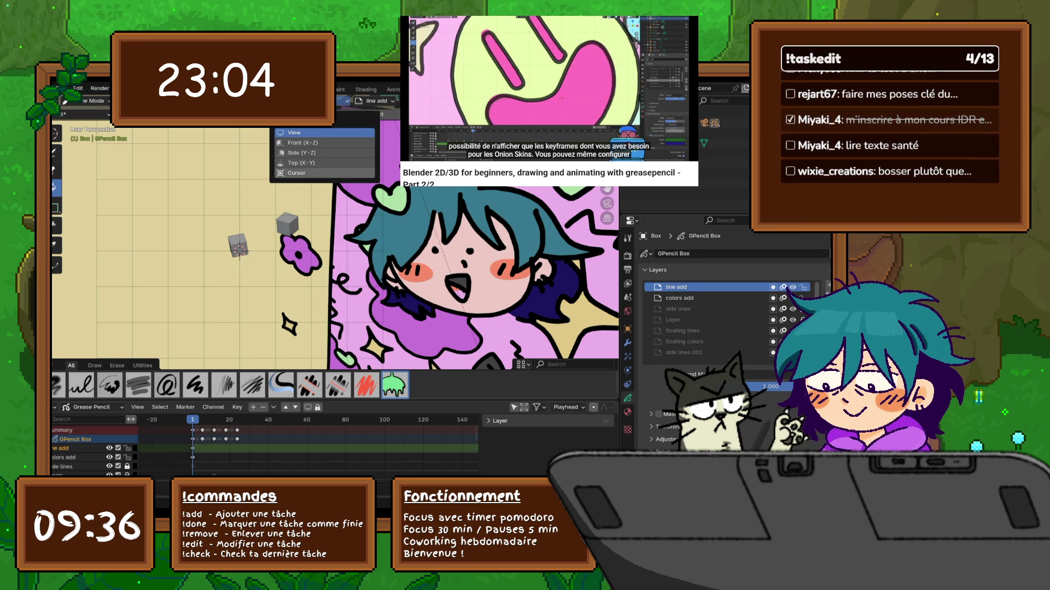
Step: Change the drawing plane from Side (Y-Z) to Front (X-Z)
{"action": "mouse_move", "coordinate": [339, 246]}
{"action": "middle_mouse_down"}
{"action": "mouse_move", "coordinate": [279, 252]}
{"action": "mouse_move", "coordinate": [356, 247]}
{"action": "mouse_move", "coordinate": [340, 245]}
{"action": "middle_mouse_up"}
{"action": "left_click", "coordinate": [345, 101]}
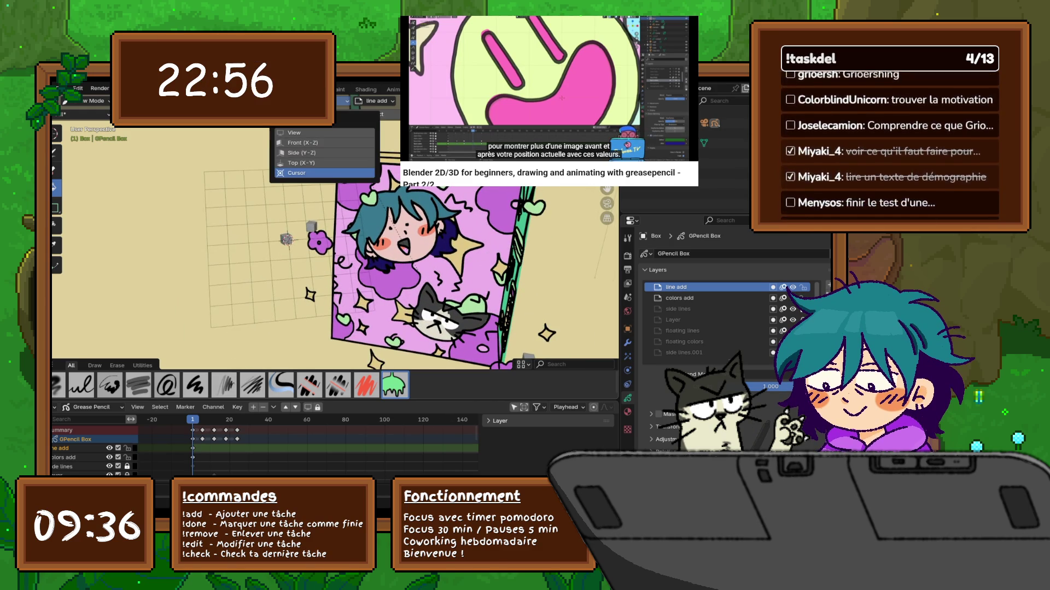
{"action": "left_click", "coordinate": [301, 153]}
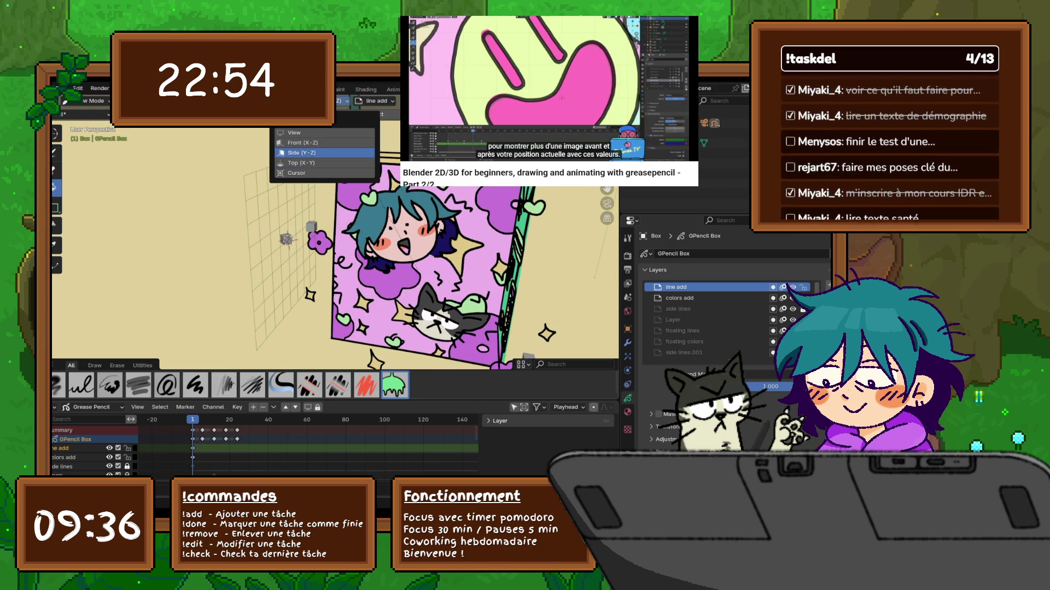
{"action": "left_click", "coordinate": [302, 143]}
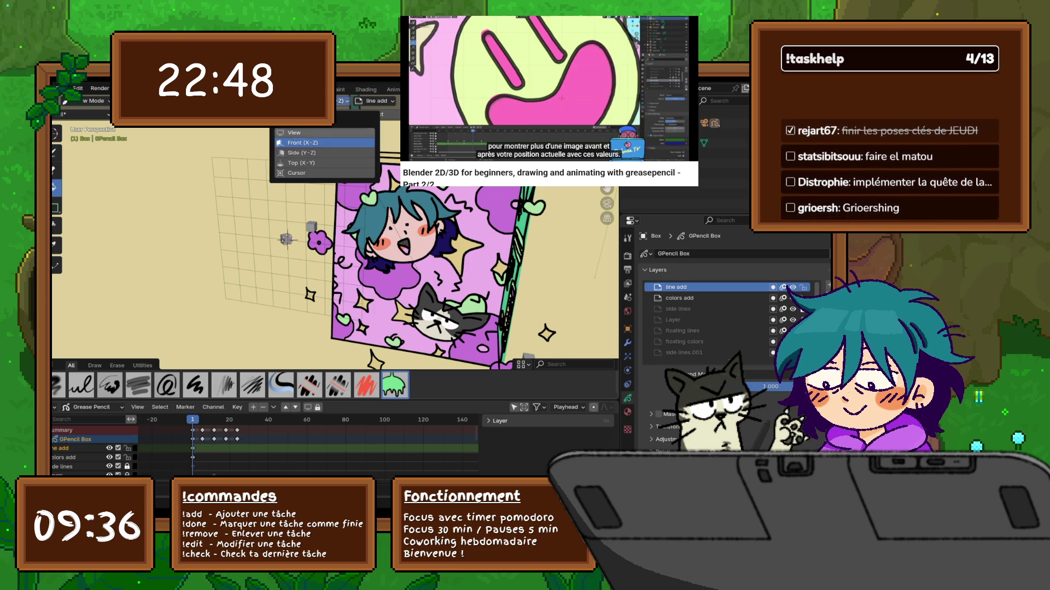
Step: Rotate the view and switch the box back to Object Mode
{"action": "key", "text": "KP_8"}
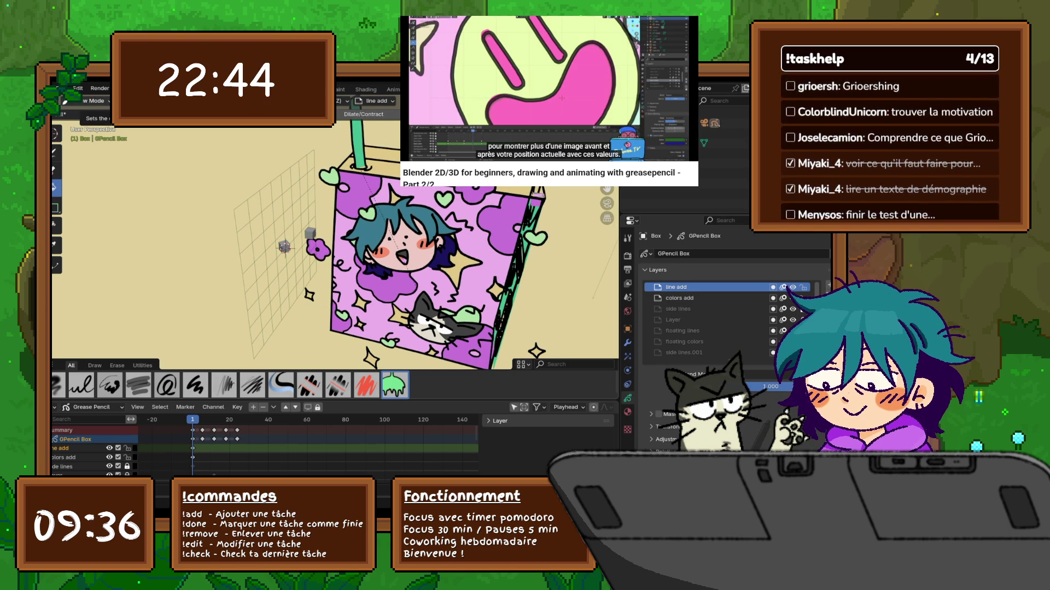
{"action": "left_click", "coordinate": [65, 102]}
{"action": "left_click", "coordinate": [90, 112]}
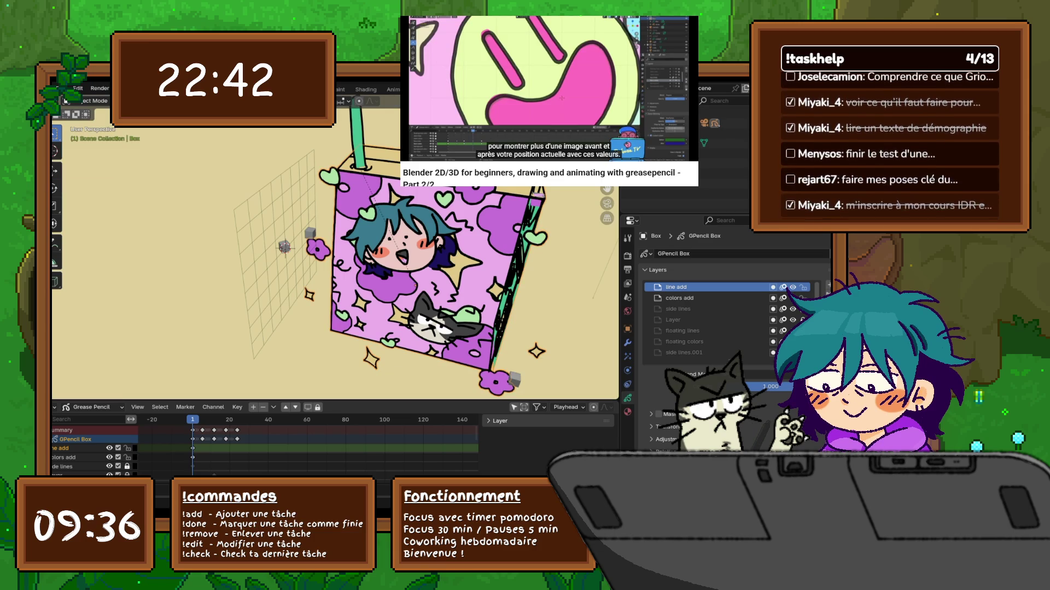
Step: Re-enter Draw Mode and snap the selected box strokes to the grid
{"action": "key", "text": "r"}
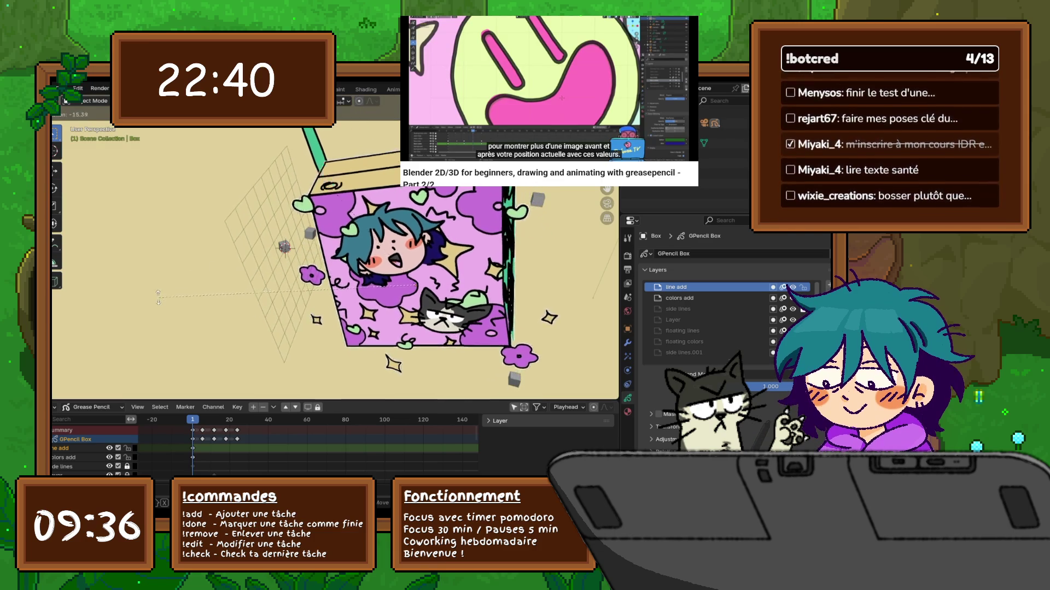
{"action": "key", "text": "Escape"}
{"action": "right_click", "coordinate": [273, 240]}
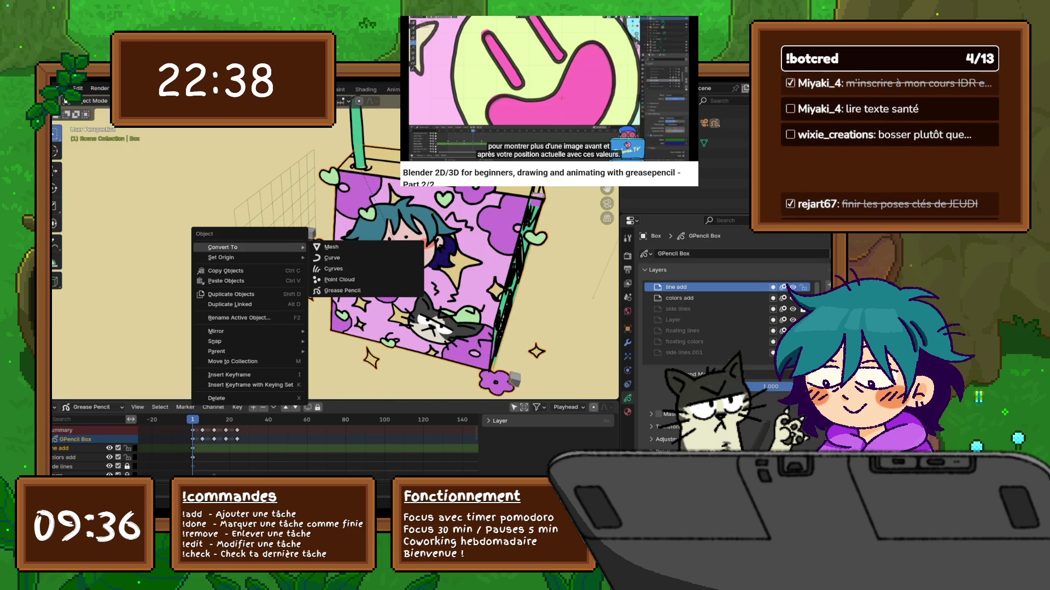
{"action": "key", "text": "Escape"}
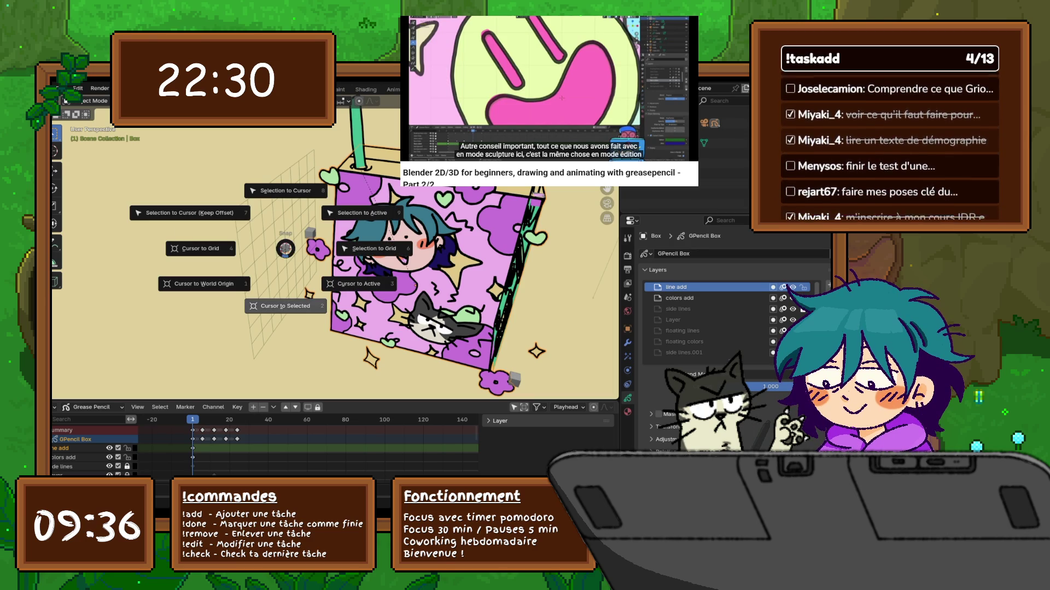
{"action": "key", "text": "ctrl+Tab"}
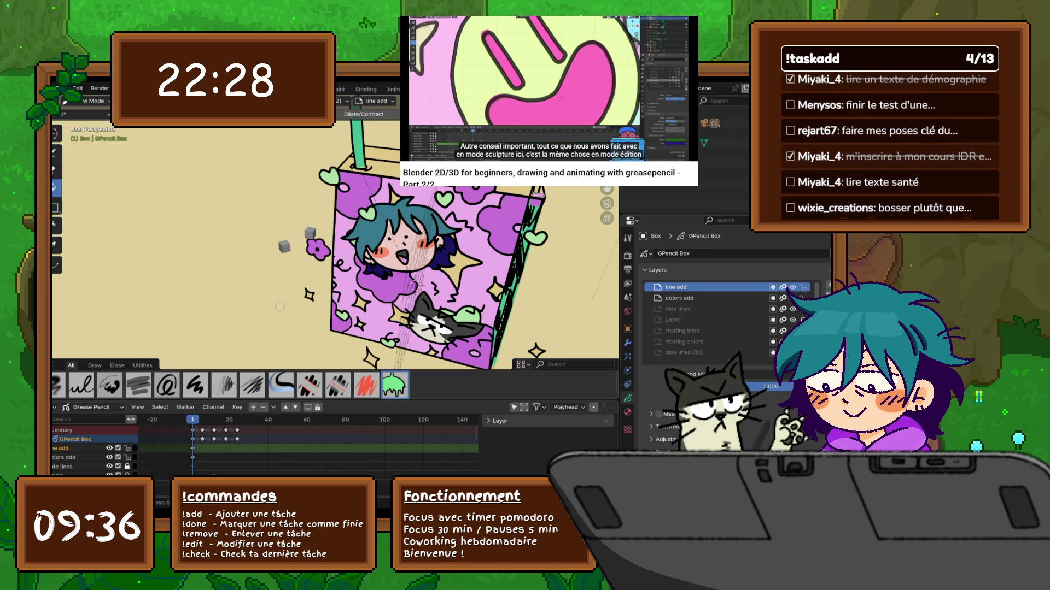
{"action": "key", "text": "shift+s"}
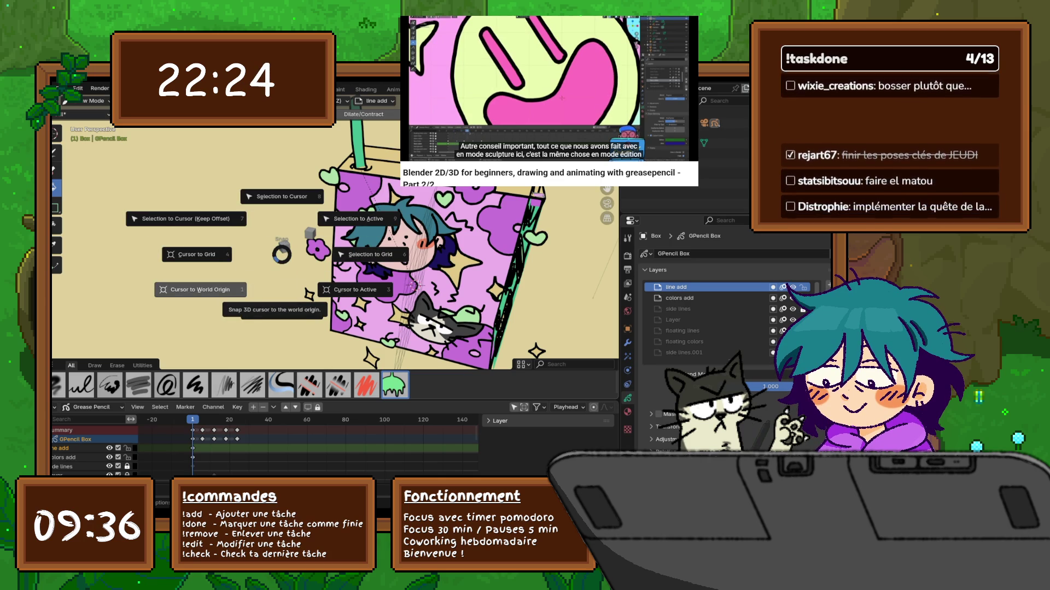
{"action": "left_click", "coordinate": [365, 238]}
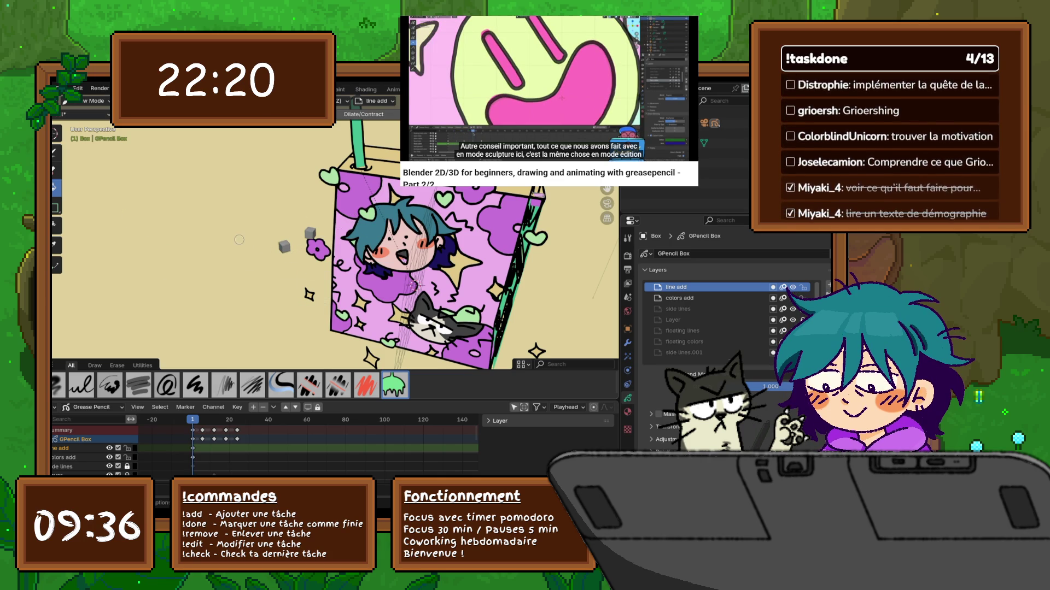
Step: Place the 3D cursor on the small cube and snap the box strokes to the cursor
{"action": "right_click", "coordinate": [285, 248], "text": "shift"}
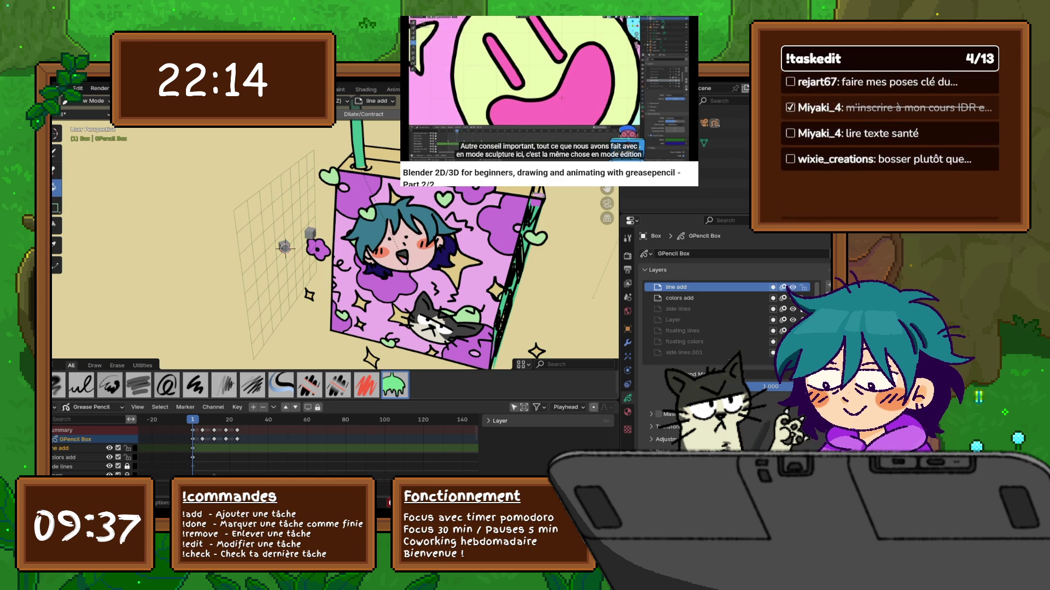
{"action": "key", "text": "shift+s"}
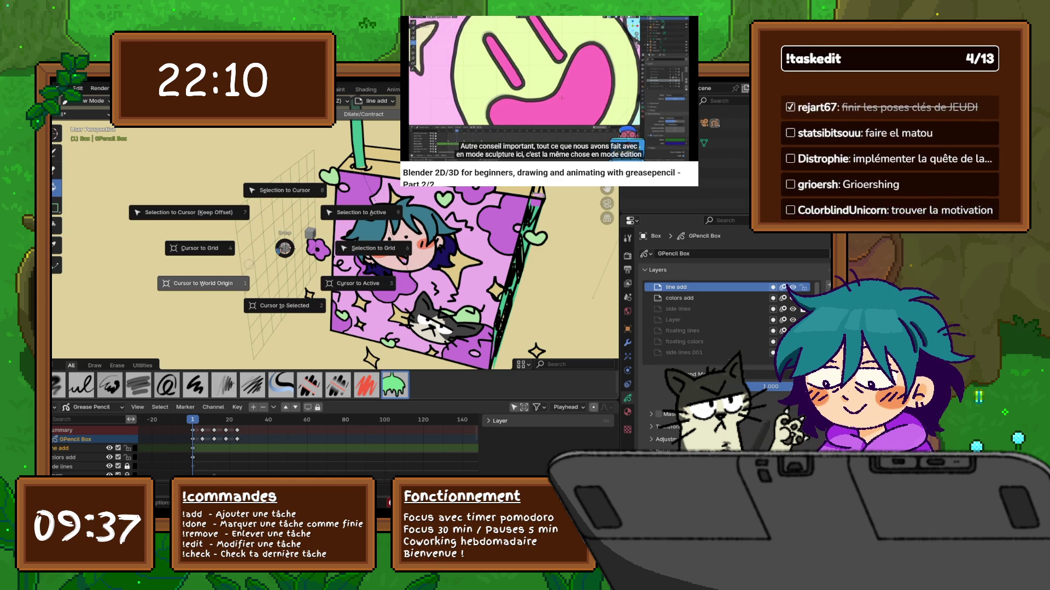
{"action": "left_click", "coordinate": [390, 188]}
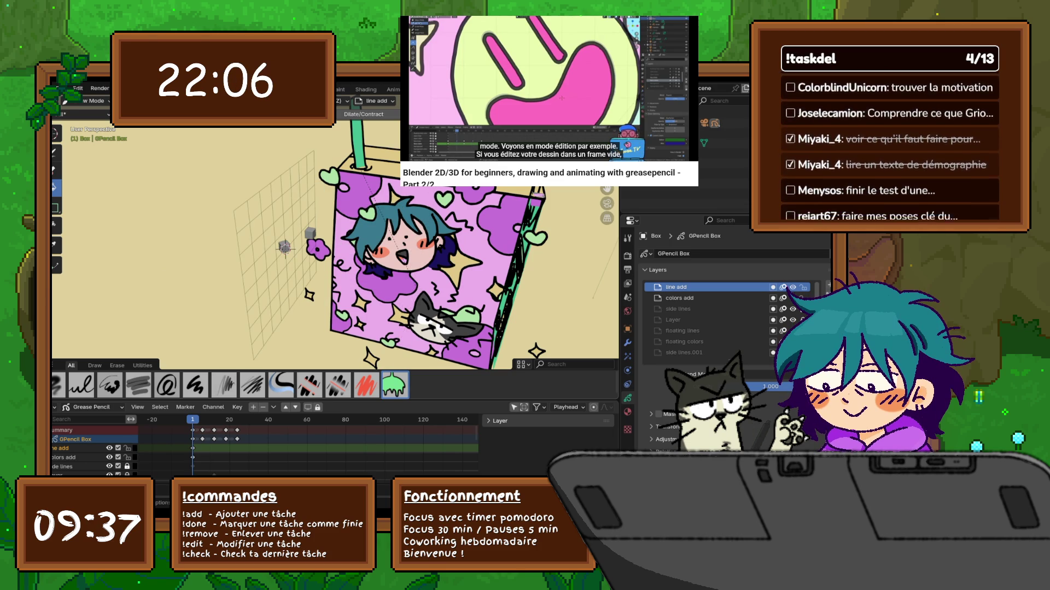
{"action": "key", "text": "shift+s"}
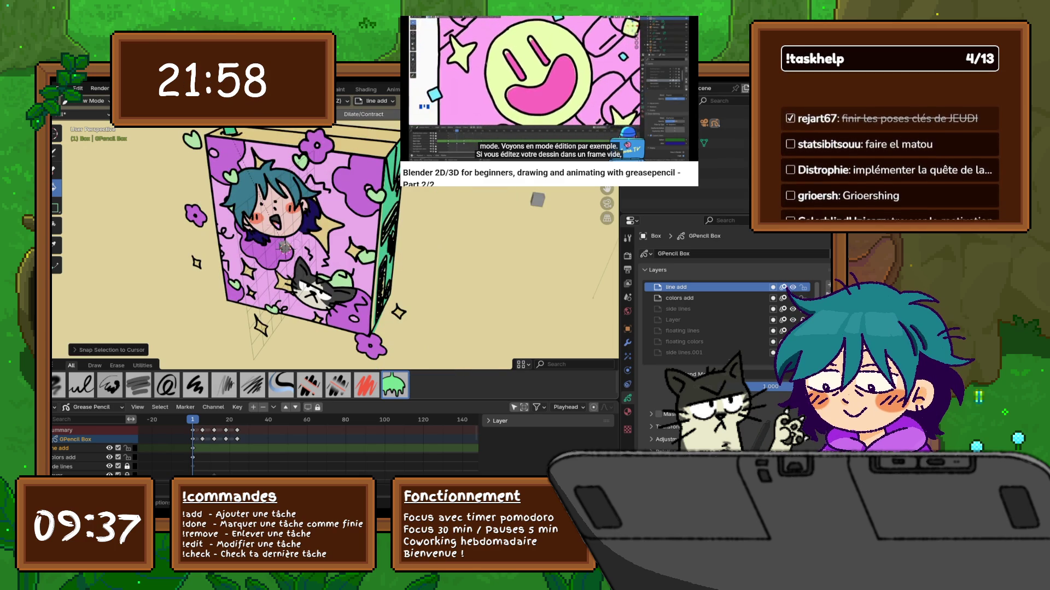
{"action": "middle_click_drag", "start_coordinate": [328, 246], "coordinate": [285, 241]}
{"action": "mouse_move", "coordinate": [361, 257]}
{"action": "middle_mouse_down"}
{"action": "mouse_move", "coordinate": [424, 270]}
{"action": "mouse_move", "coordinate": [382, 266]}
{"action": "middle_mouse_up"}
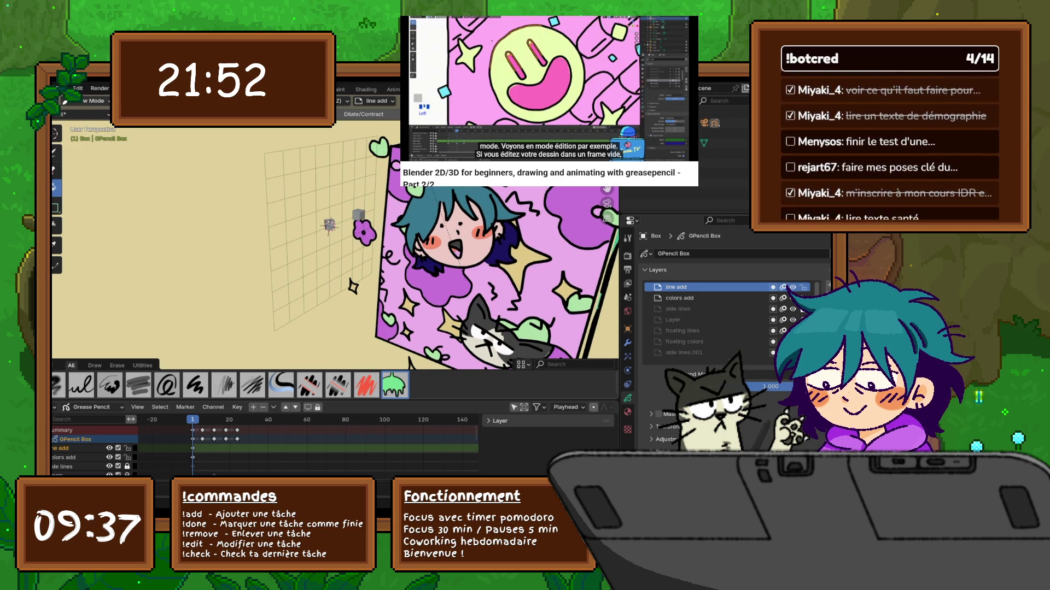
Step: Switch to Object Mode and select the small cube Cube.003
{"action": "left_click", "coordinate": [88, 100]}
{"action": "left_click", "coordinate": [85, 112]}
{"action": "scroll", "coordinate": [334, 246], "scroll_direction": "up", "scroll_amount": 5}
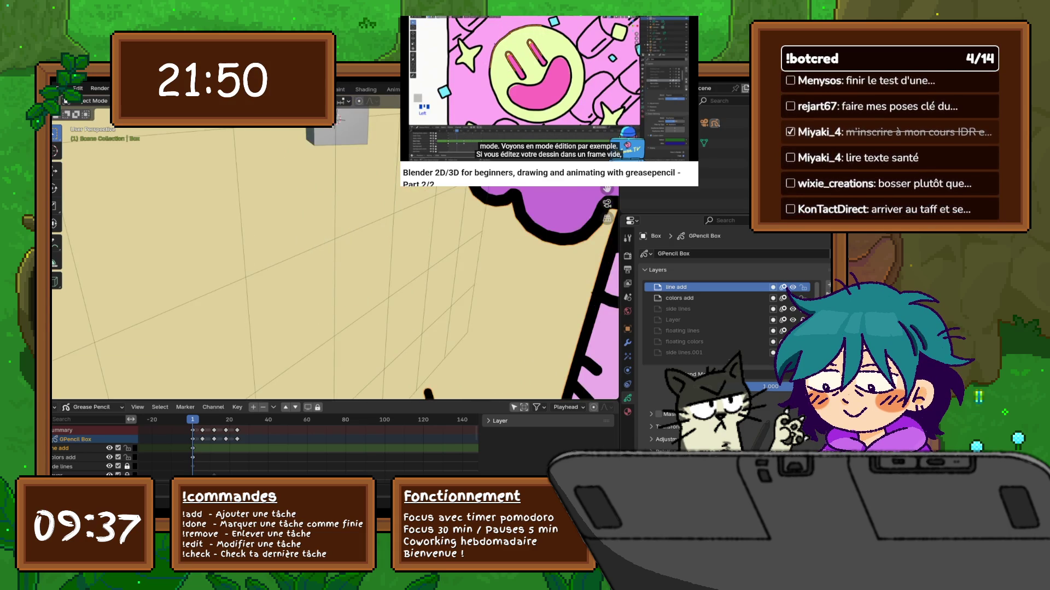
{"action": "scroll", "coordinate": [333, 246], "scroll_direction": "down", "scroll_amount": 5}
{"action": "right_click", "coordinate": [257, 235]}
{"action": "key", "text": "Escape"}
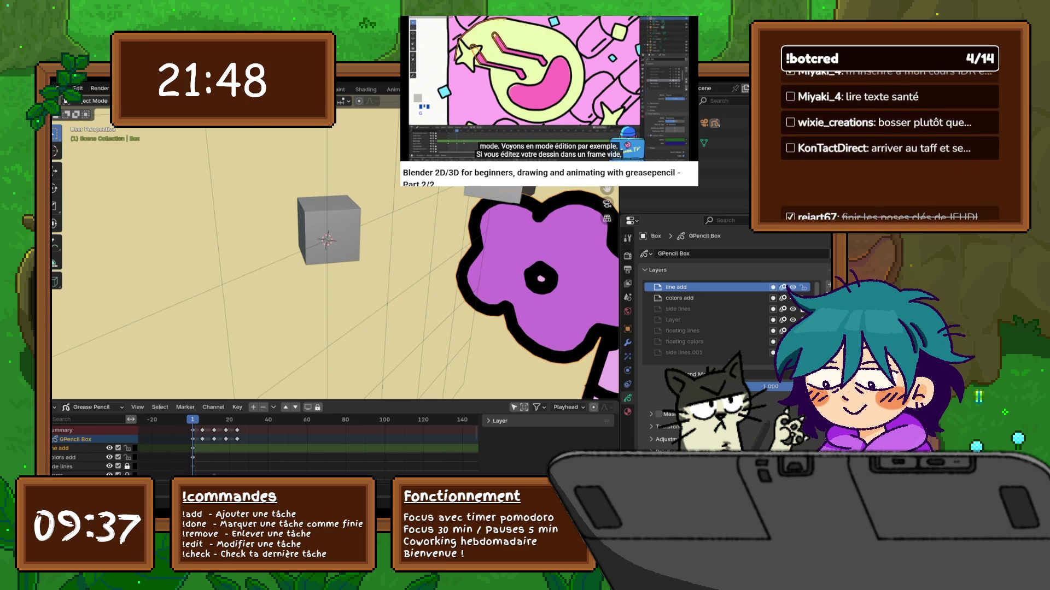
{"action": "left_click", "coordinate": [328, 229]}
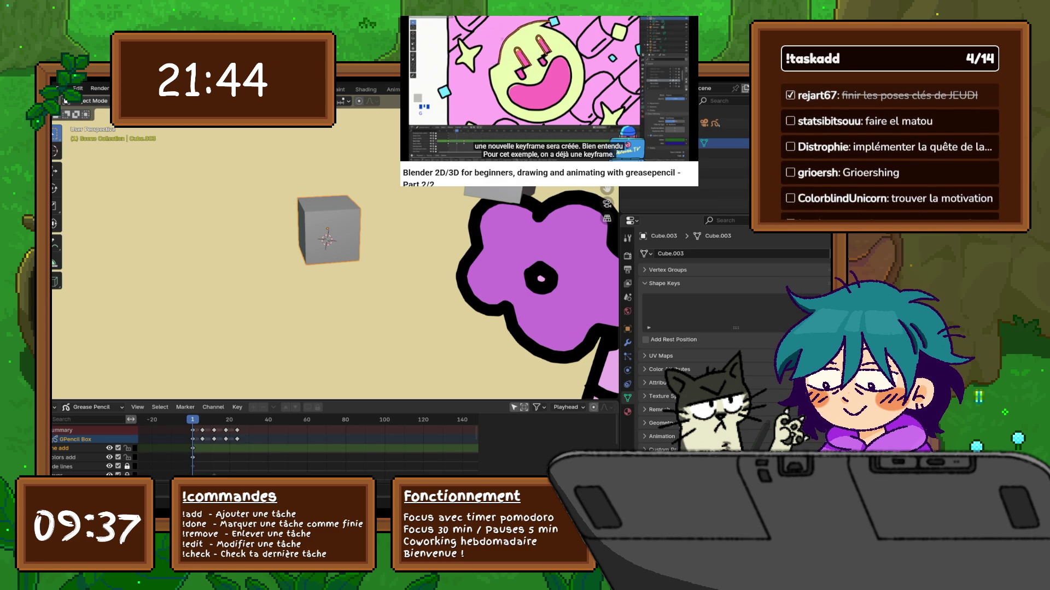
{"action": "mouse_move", "coordinate": [328, 246]}
{"action": "middle_mouse_down"}
{"action": "mouse_move", "coordinate": [415, 248]}
{"action": "mouse_move", "coordinate": [361, 252]}
{"action": "middle_mouse_up"}
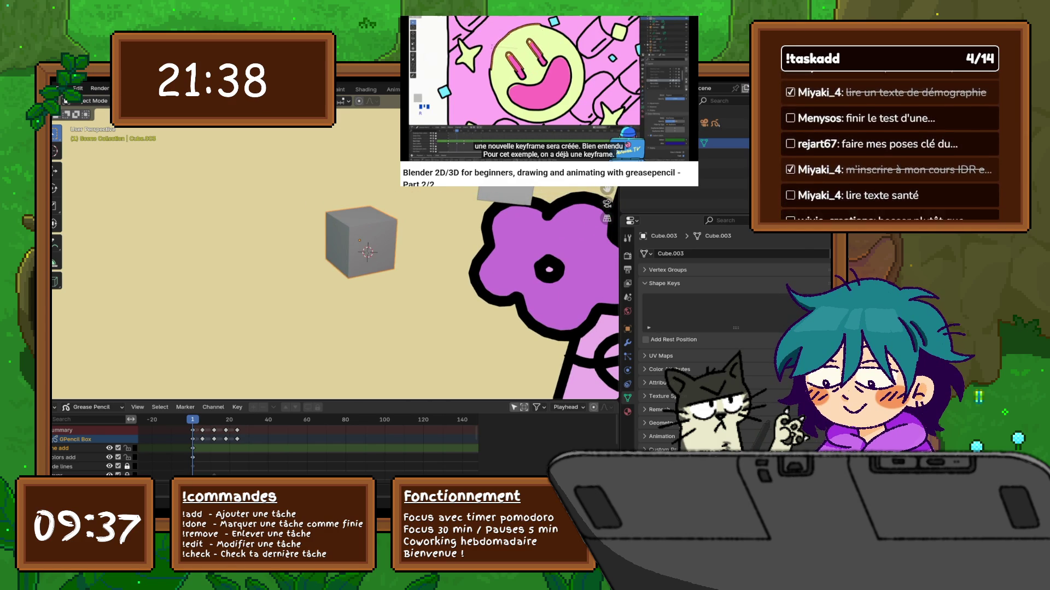
Step: Snap the 3D cursor to Cube.003's origin, then place it on the cube's face
{"action": "key", "text": "shift+s"}
{"action": "left_click", "coordinate": [381, 313]}
{"action": "mouse_move", "coordinate": [382, 301]}
{"action": "middle_mouse_down"}
{"action": "mouse_move", "coordinate": [416, 290]}
{"action": "mouse_move", "coordinate": [415, 317]}
{"action": "mouse_move", "coordinate": [382, 295]}
{"action": "mouse_move", "coordinate": [380, 303]}
{"action": "middle_mouse_up"}
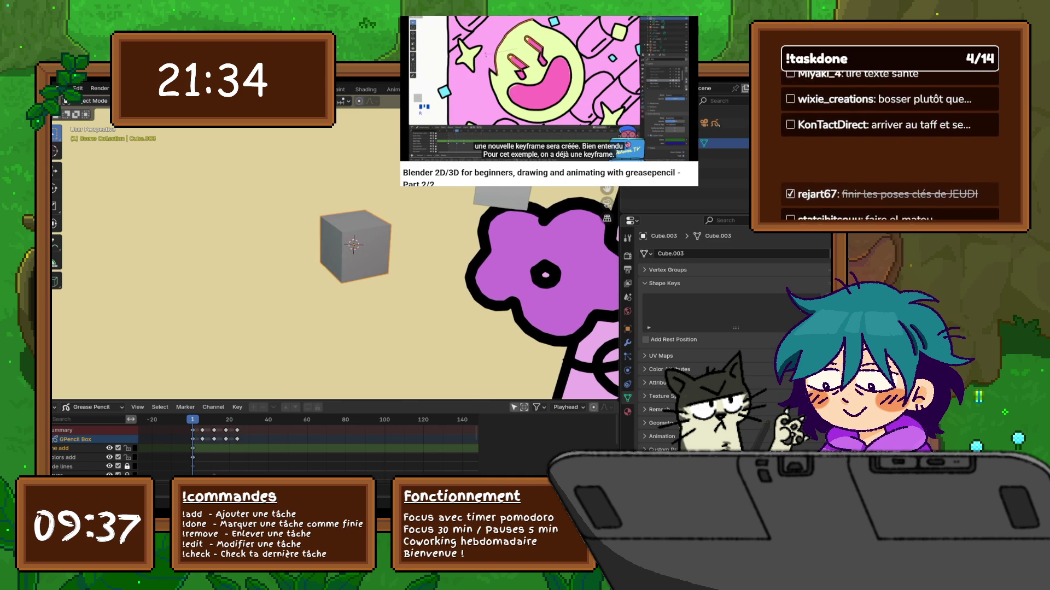
{"action": "right_click", "coordinate": [364, 261], "text": "shift"}
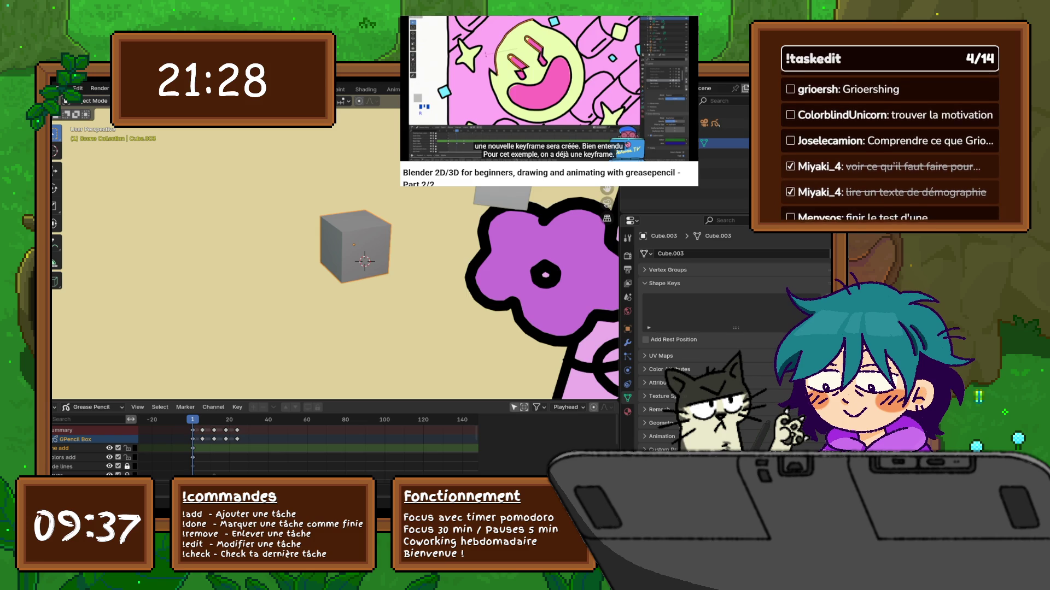
{"action": "scroll", "coordinate": [317, 268], "scroll_direction": "down", "scroll_amount": 5}
{"action": "middle_click_drag", "start_coordinate": [461, 393], "coordinate": [464, 394]}
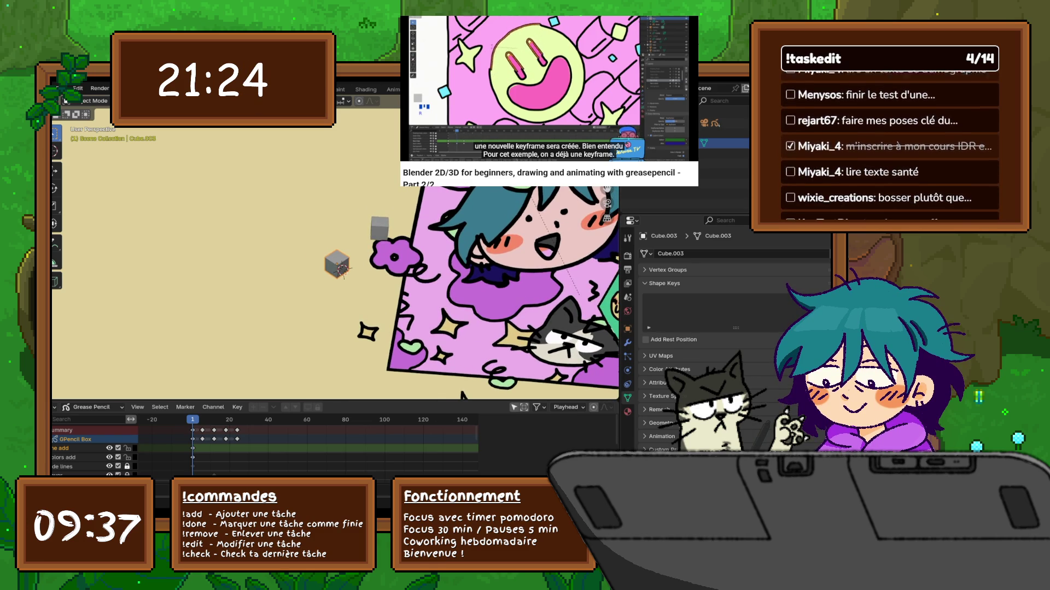
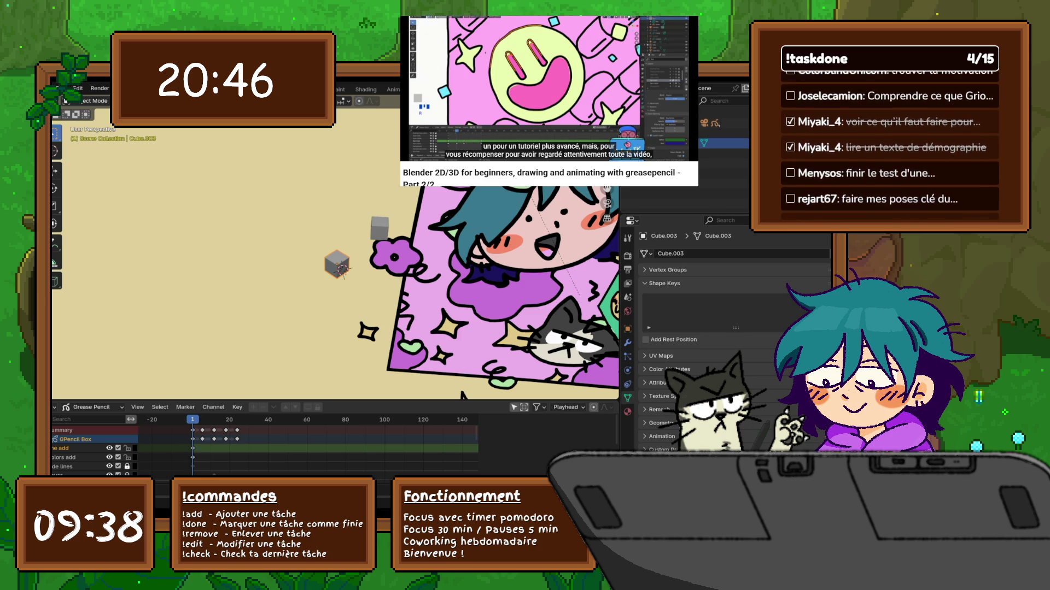
Step: Snap the small grey cube to the 3D cursor using Selection to Cursor
{"action": "middle_click_drag", "start_coordinate": [462, 394], "coordinate": [397, 385]}
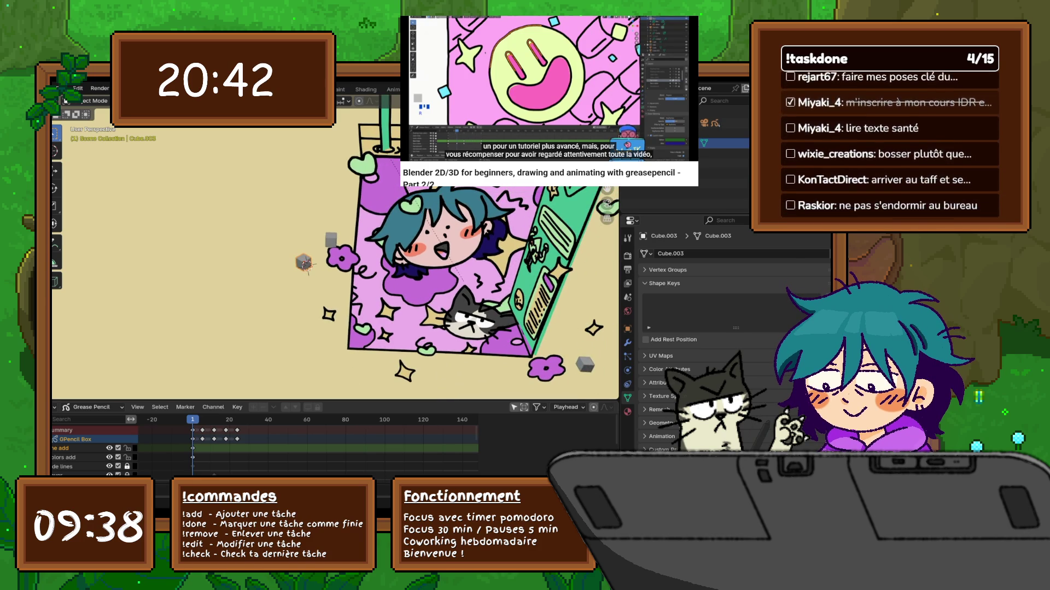
{"action": "key", "text": "shift+s"}
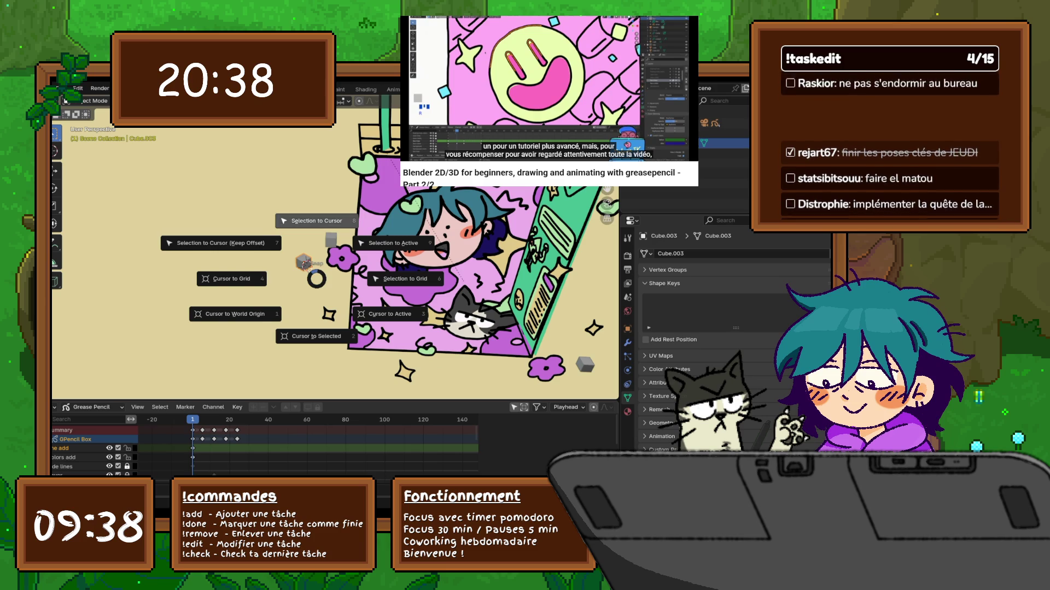
{"action": "left_click", "coordinate": [220, 242]}
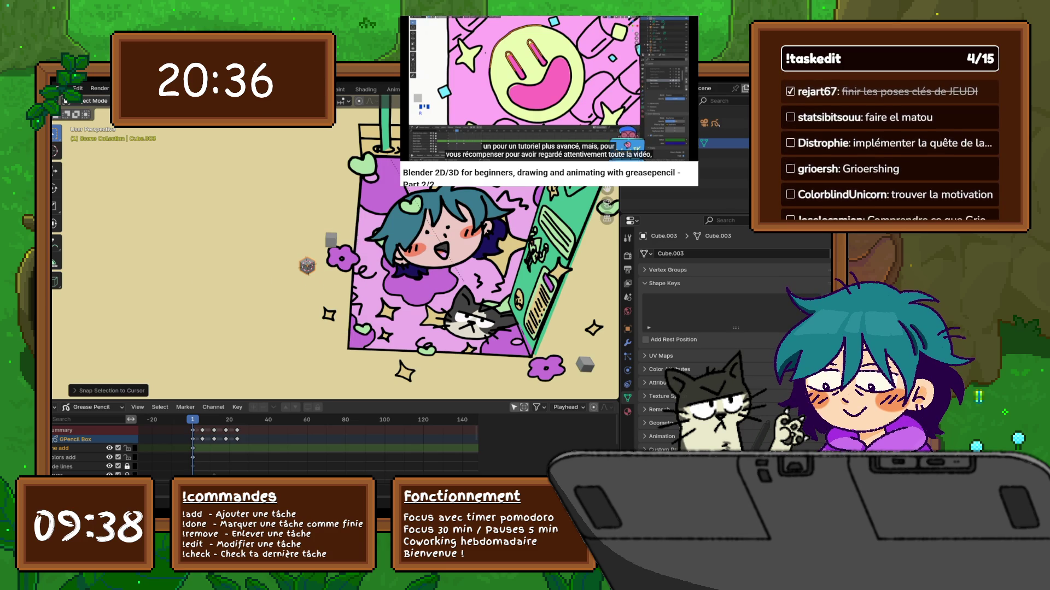
{"action": "left_click", "coordinate": [87, 100]}
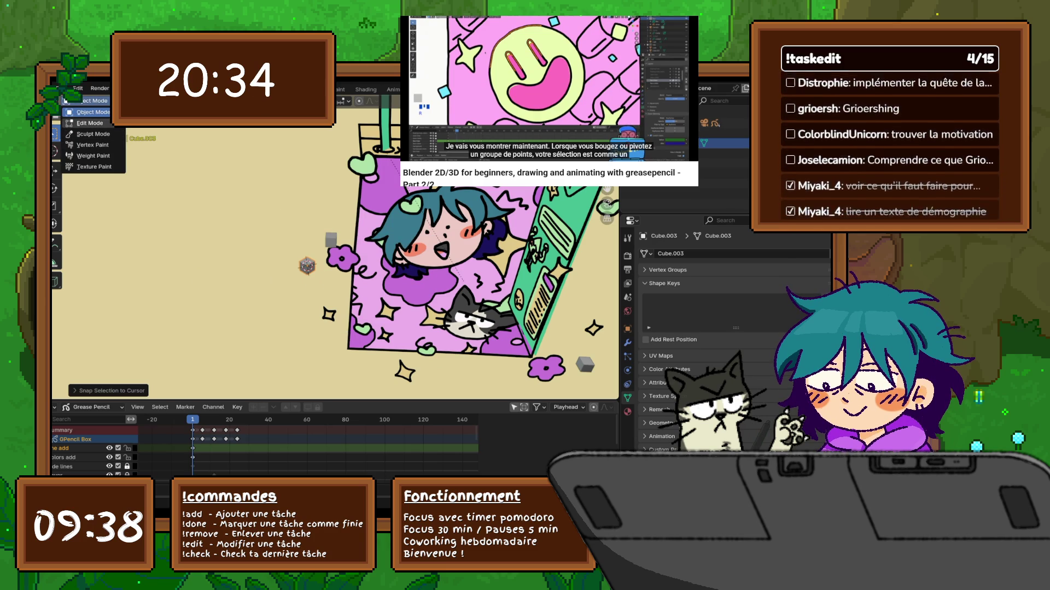
{"action": "left_click", "coordinate": [90, 113]}
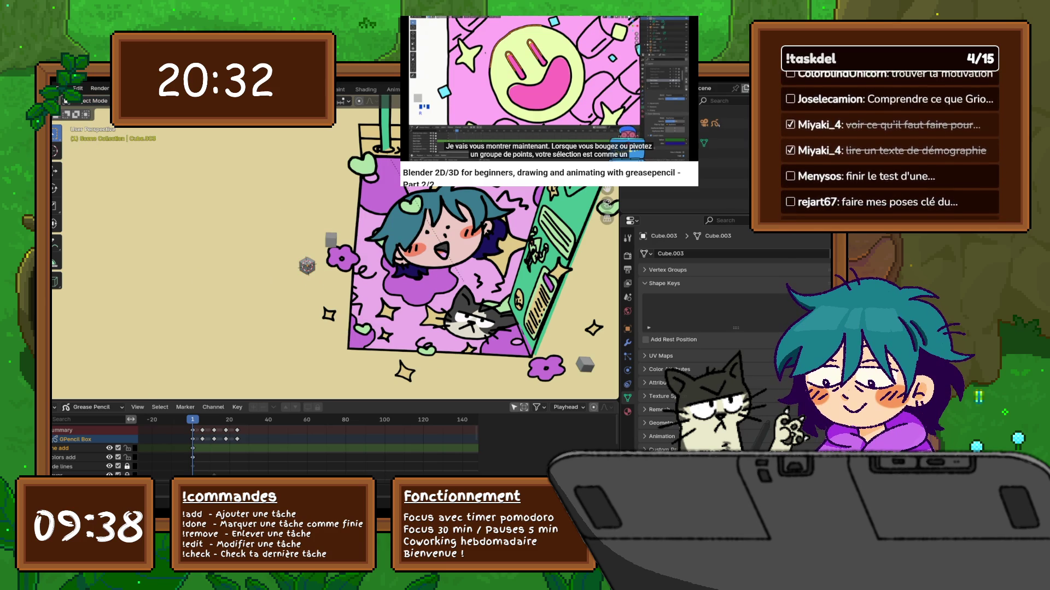
{"action": "left_click", "coordinate": [90, 100]}
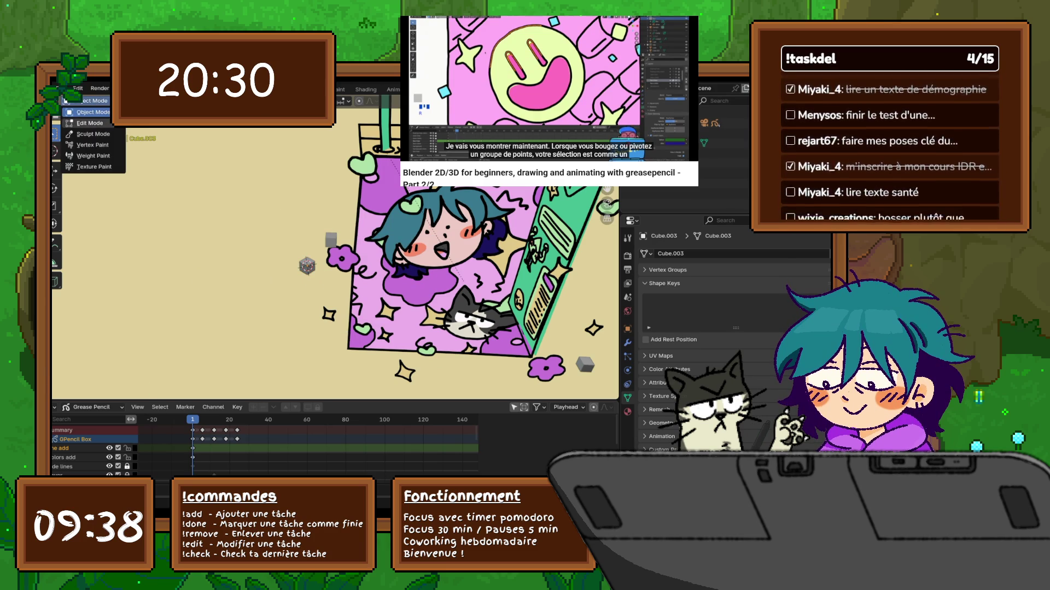
Step: Try the cube in Edit Mode, then in Sculpt Mode
{"action": "left_click", "coordinate": [88, 123]}
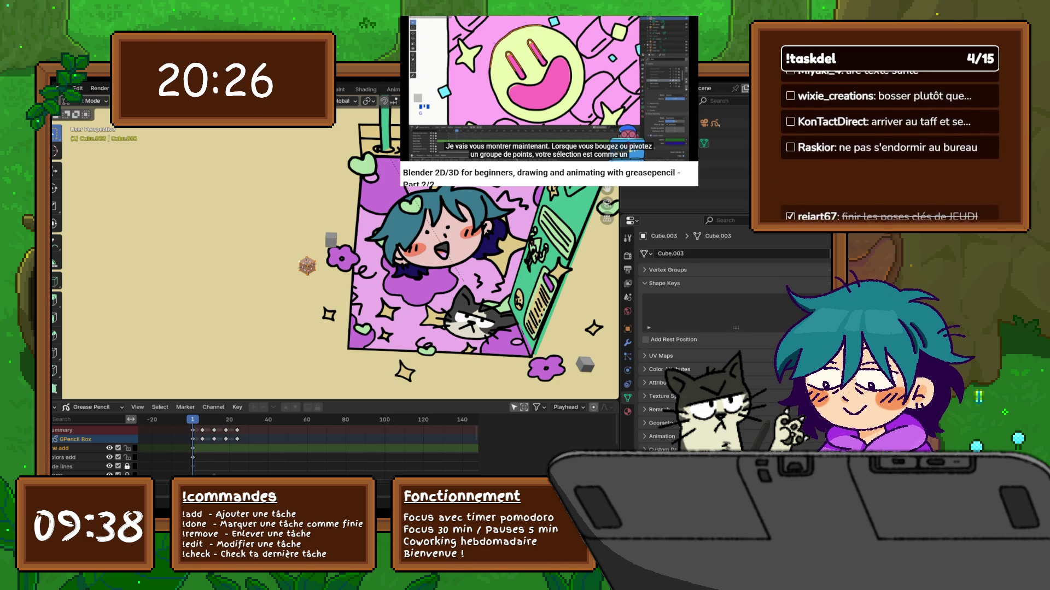
{"action": "left_click", "coordinate": [90, 101]}
{"action": "left_click", "coordinate": [92, 134]}
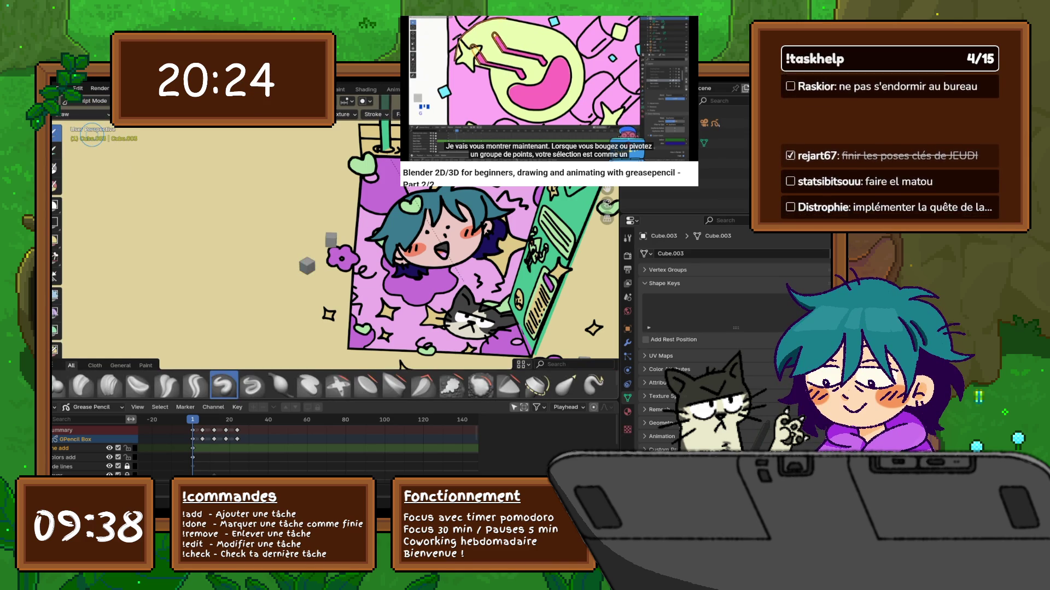
{"action": "left_click", "coordinate": [90, 101]}
{"action": "left_click", "coordinate": [92, 134]}
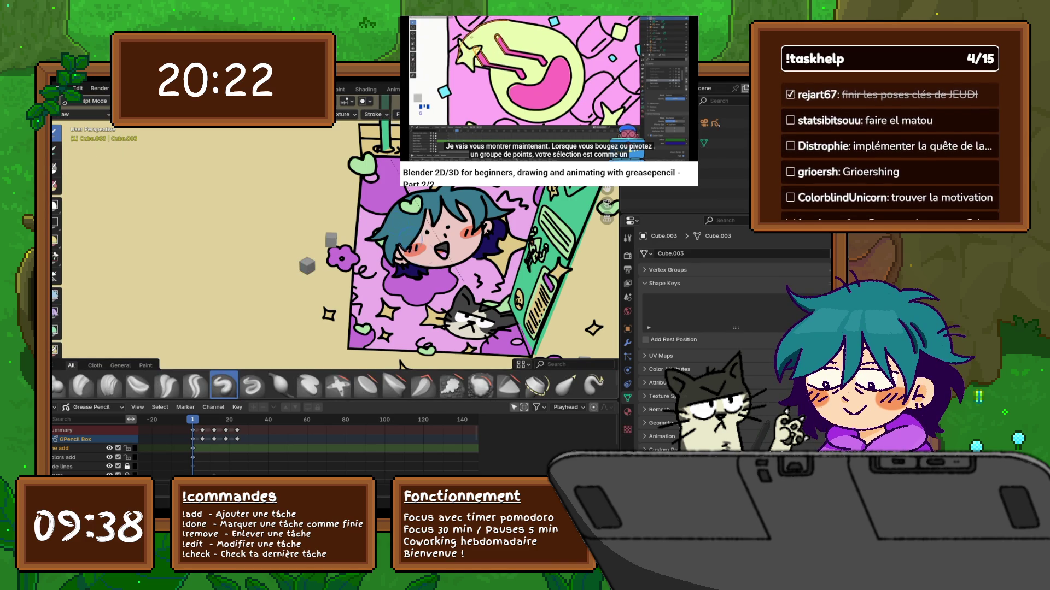
{"action": "right_click", "coordinate": [350, 232]}
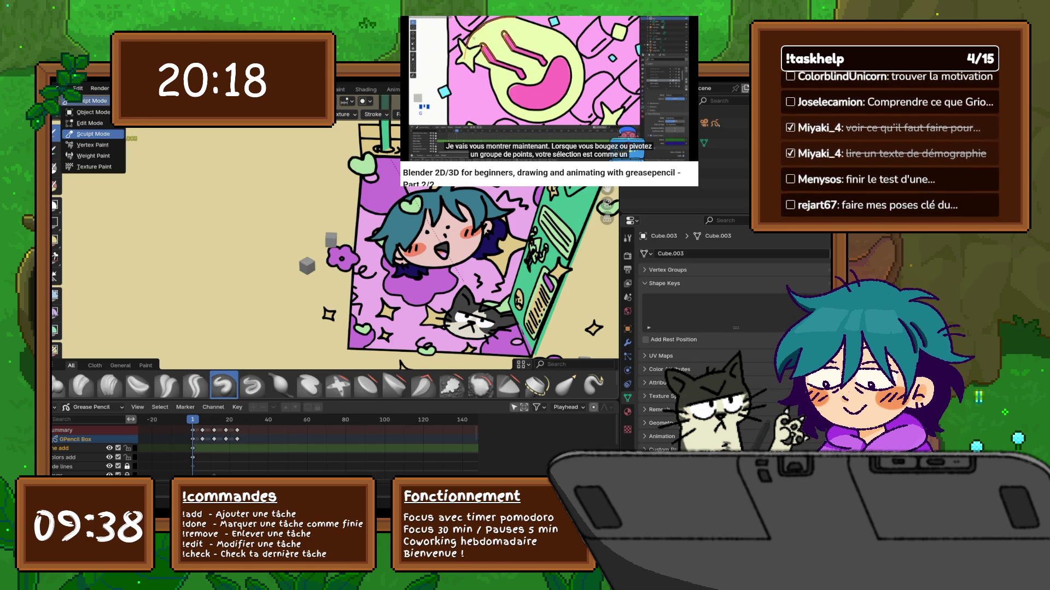
Step: Return to Object Mode and make the GPencil Box the active object
{"action": "left_click", "coordinate": [90, 100]}
{"action": "left_click", "coordinate": [82, 110]}
{"action": "left_click", "coordinate": [437, 246]}
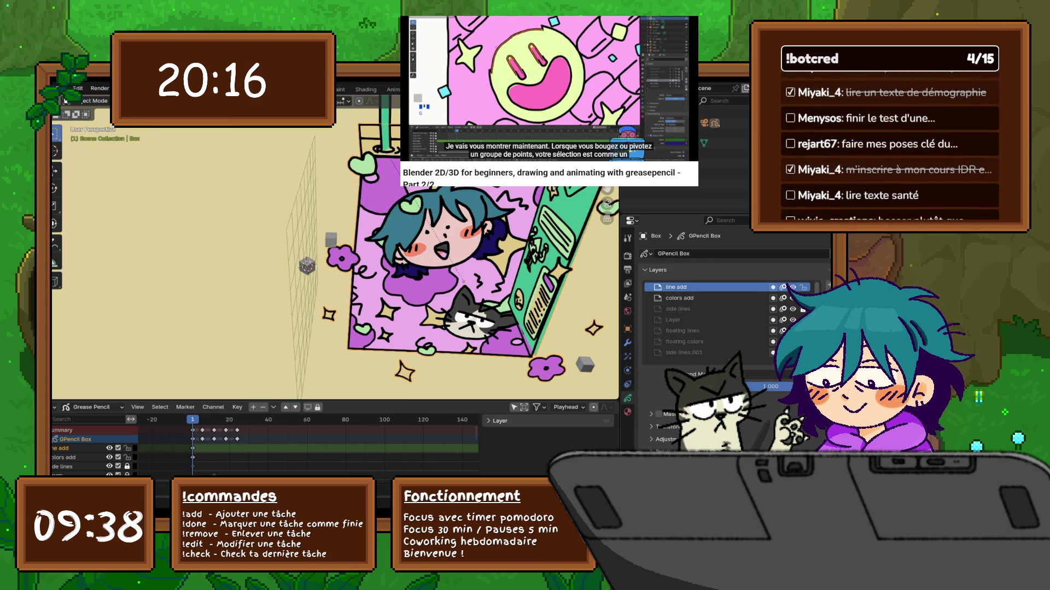
Step: Put the GPencil Box into Draw Mode and zoom in beside the small cube
{"action": "left_click", "coordinate": [91, 101]}
{"action": "left_click", "coordinate": [91, 144]}
{"action": "middle_click_drag", "start_coordinate": [328, 246], "coordinate": [350, 213]}
{"action": "middle_click_drag", "start_coordinate": [301, 260], "coordinate": [304, 269]}
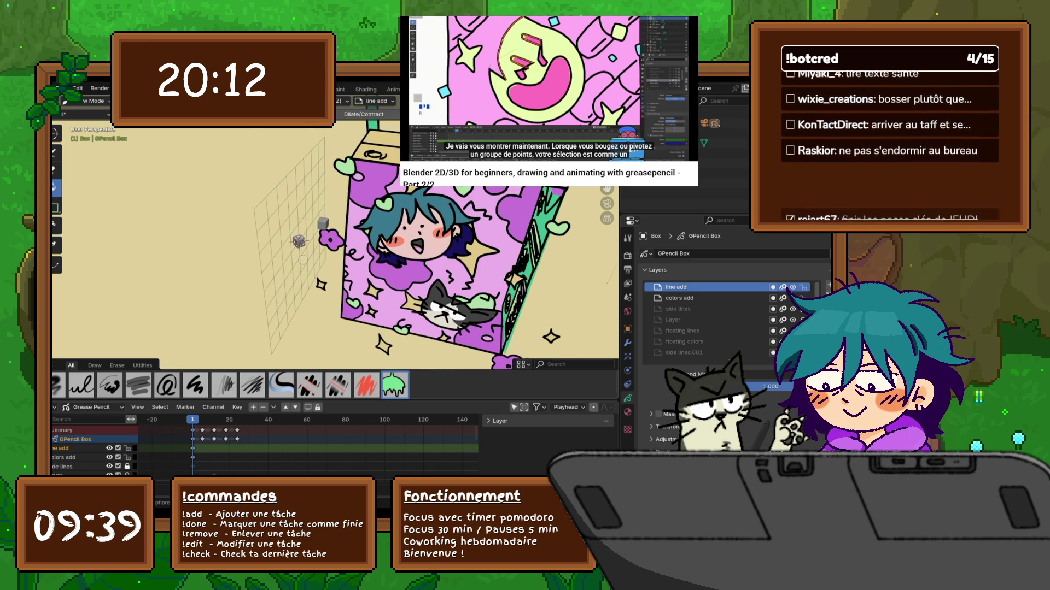
{"action": "scroll", "coordinate": [303, 260], "scroll_direction": "up", "scroll_amount": 2}
{"action": "scroll", "coordinate": [303, 261], "scroll_direction": "up", "scroll_amount": 4}
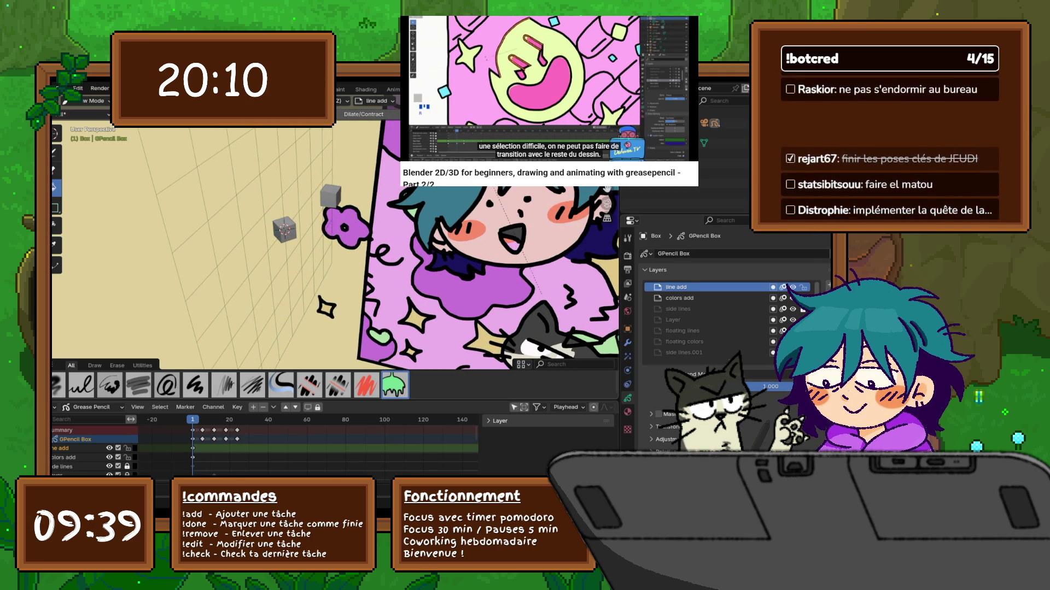
Step: Set stroke placement, choose the Draw brush and sketch a trial stroke near the cube
{"action": "left_click", "coordinate": [235, 114]}
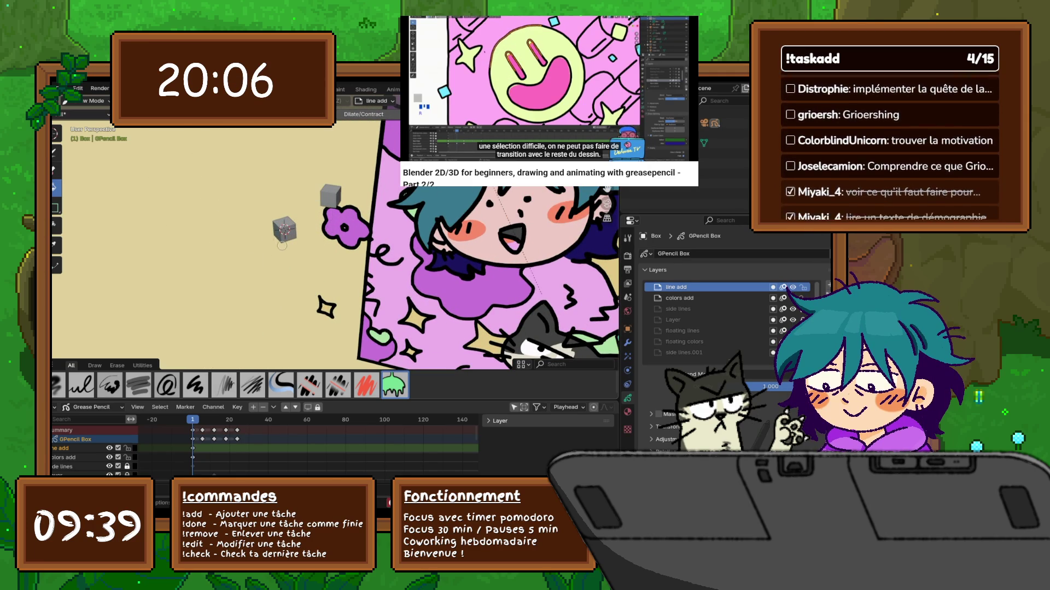
{"action": "left_click", "coordinate": [55, 152]}
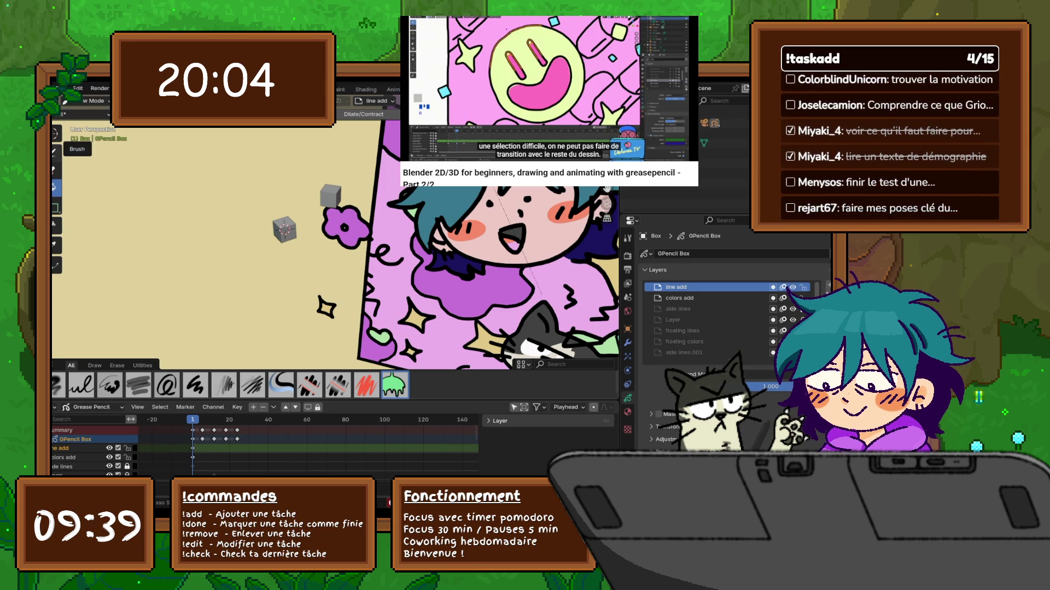
{"action": "left_click_drag", "start_coordinate": [251, 251], "coordinate": [311, 220]}
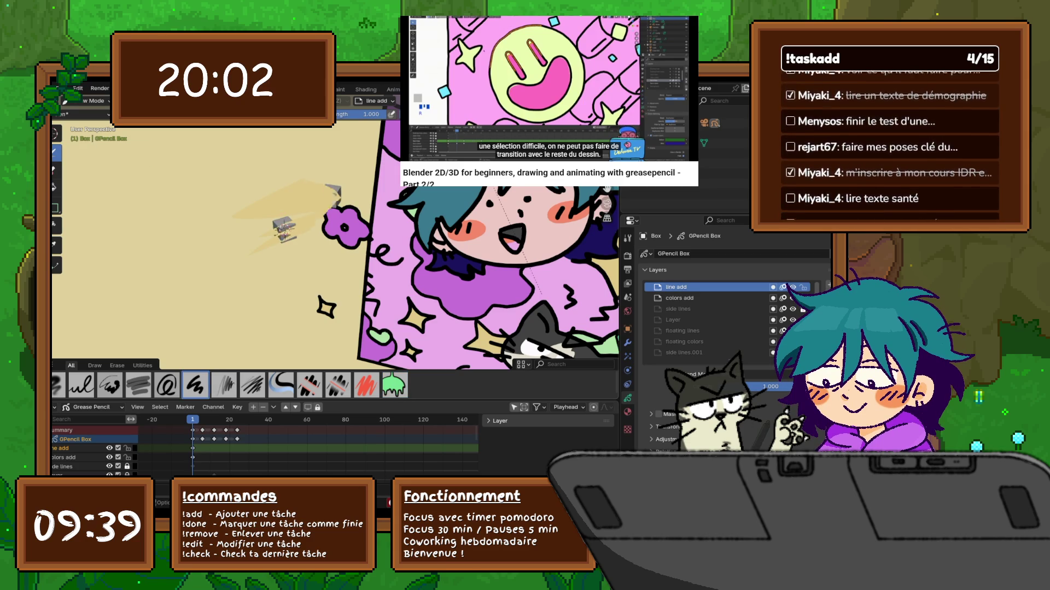
{"action": "mouse_move", "coordinate": [339, 219]}
{"action": "middle_mouse_down"}
{"action": "mouse_move", "coordinate": [339, 317]}
{"action": "mouse_move", "coordinate": [427, 267]}
{"action": "mouse_move", "coordinate": [492, 170]}
{"action": "middle_mouse_up"}
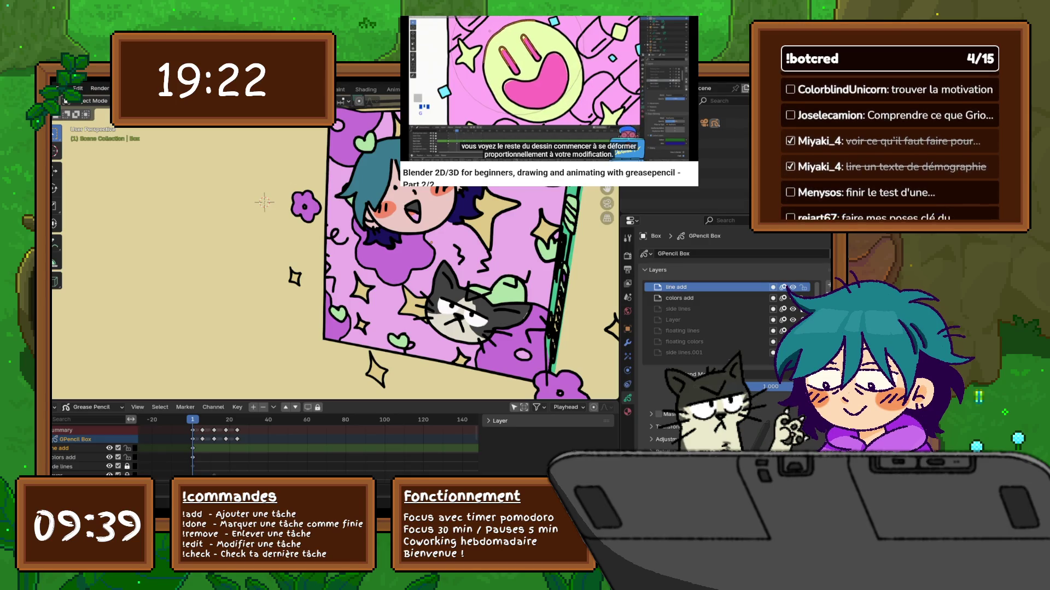
Step: Switch the GPencil Box into Edit Mode and dismiss the layer list's context menu
{"action": "left_click", "coordinate": [82, 101]}
{"action": "left_click", "coordinate": [82, 123]}
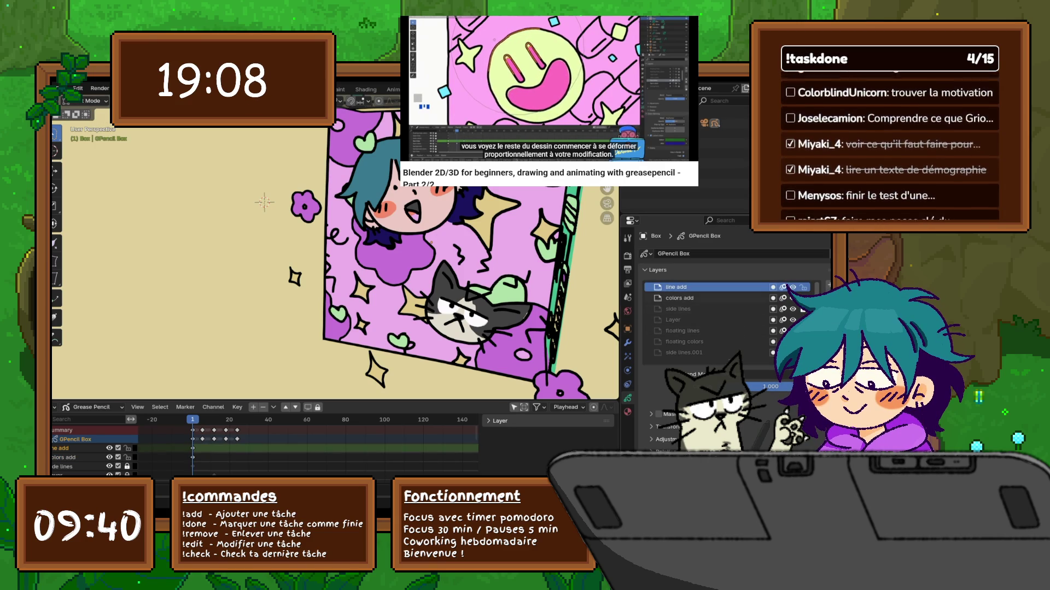
{"action": "right_click", "coordinate": [683, 287]}
{"action": "mouse_move", "coordinate": [683, 286]}
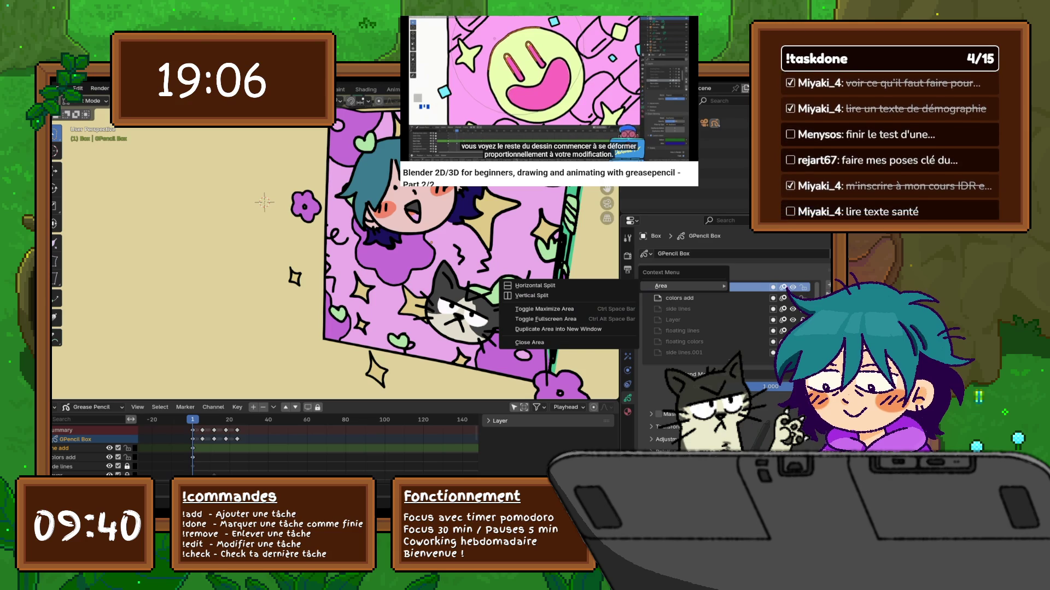
{"action": "key", "text": "Escape"}
{"action": "key", "text": "Escape"}
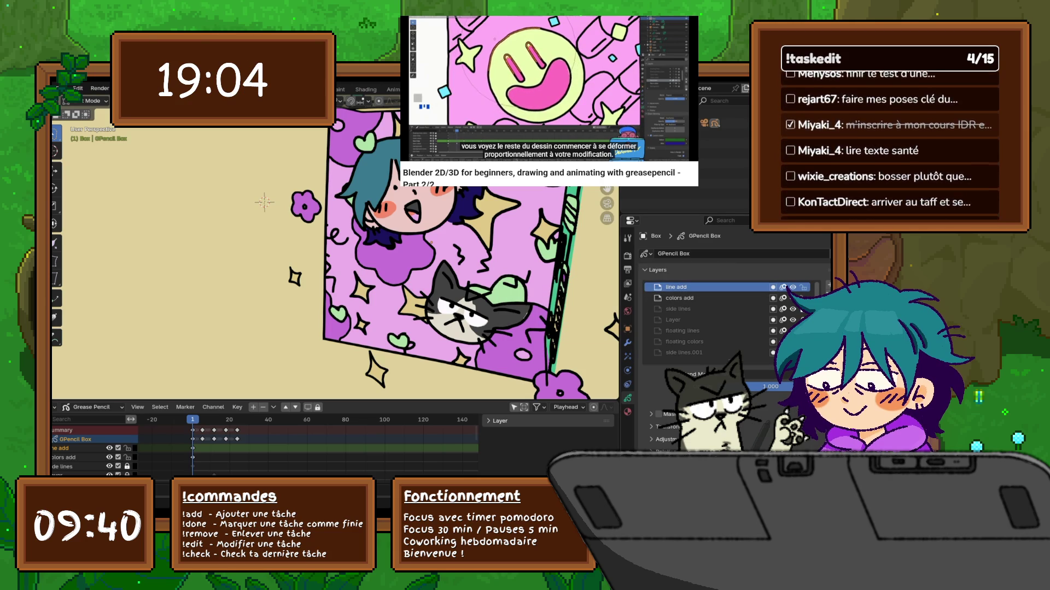
Step: Delete the line add and colors add layers and unhide the flowers and box colors layers
{"action": "key", "text": "Delete"}
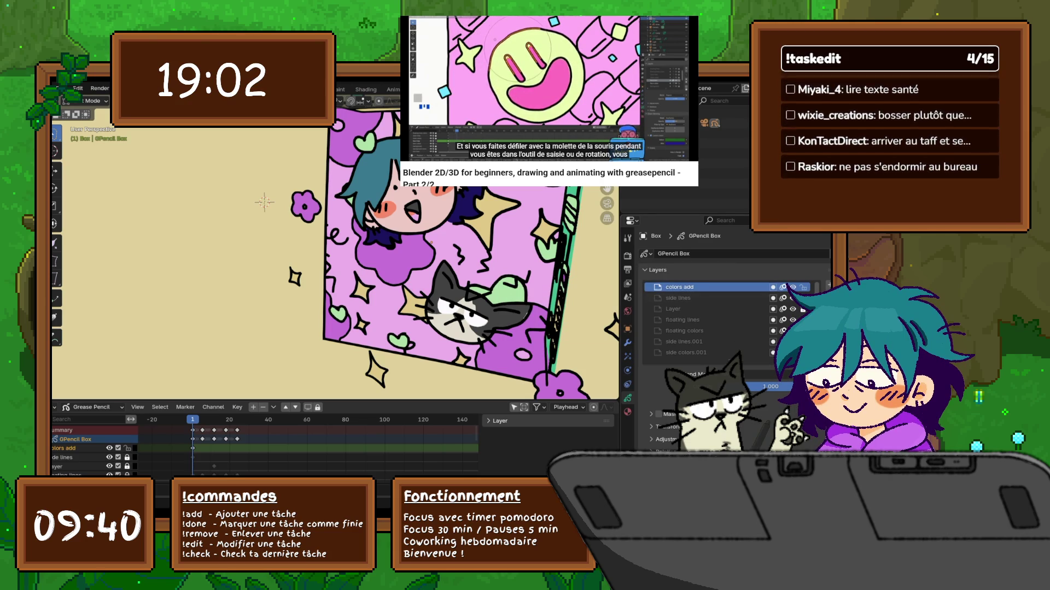
{"action": "key", "text": "Delete"}
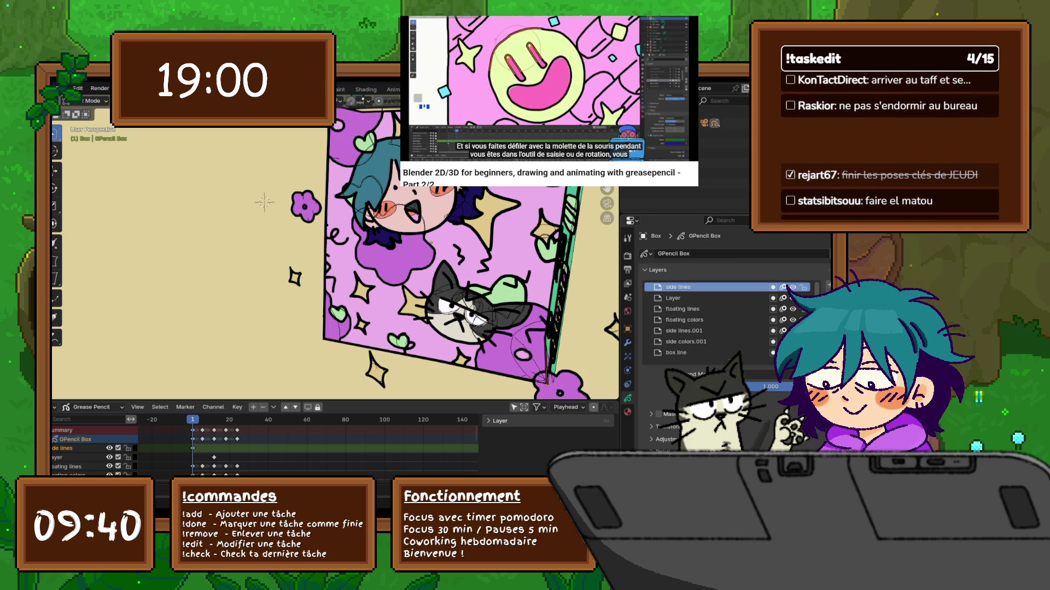
{"action": "scroll", "coordinate": [711, 319], "scroll_direction": "down", "scroll_amount": 5}
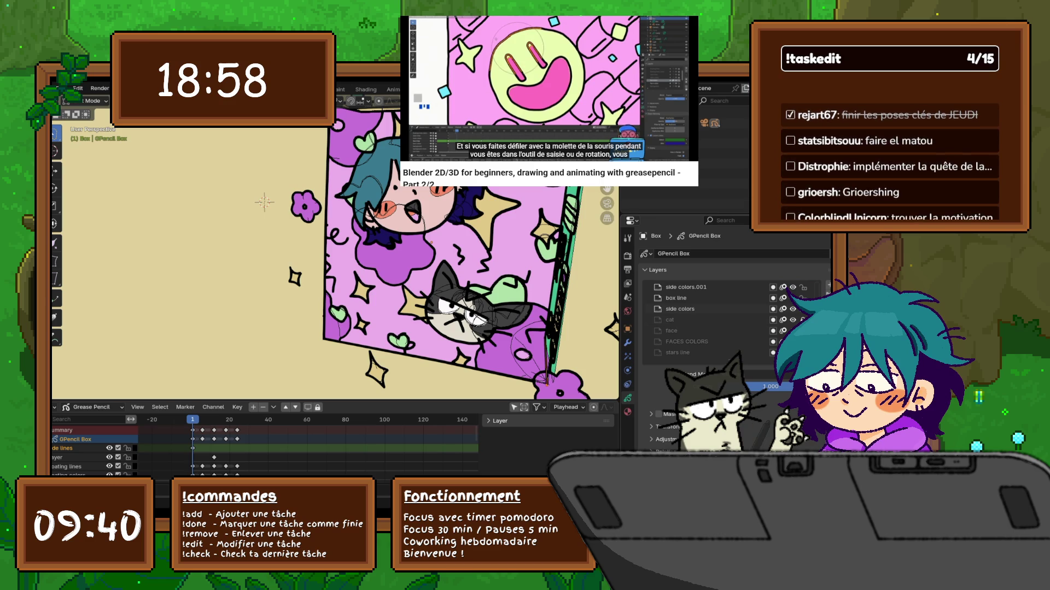
{"action": "scroll", "coordinate": [710, 320], "scroll_direction": "down", "scroll_amount": 4}
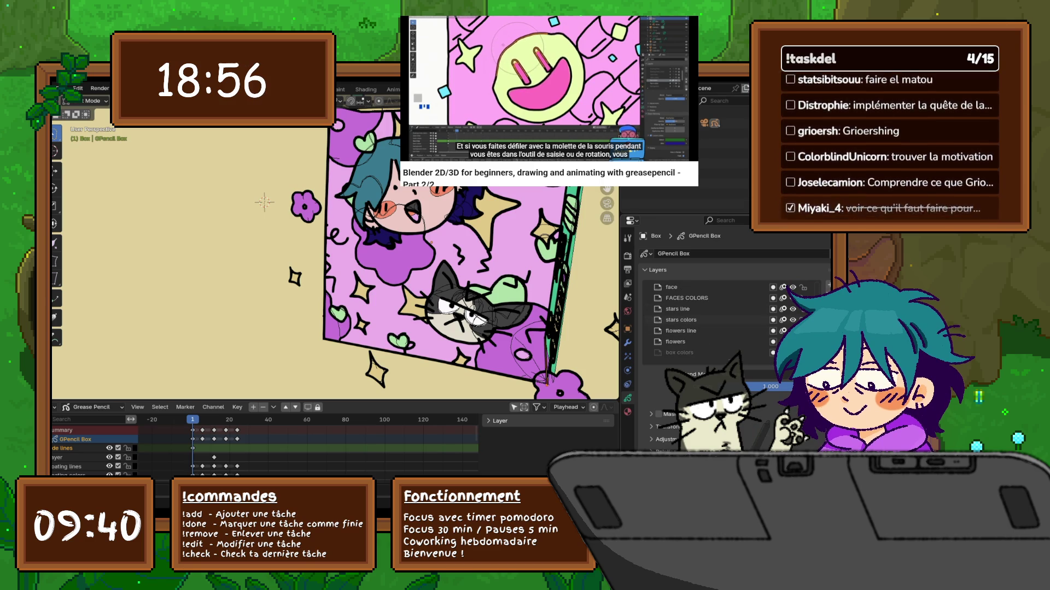
{"action": "key", "text": "alt+h"}
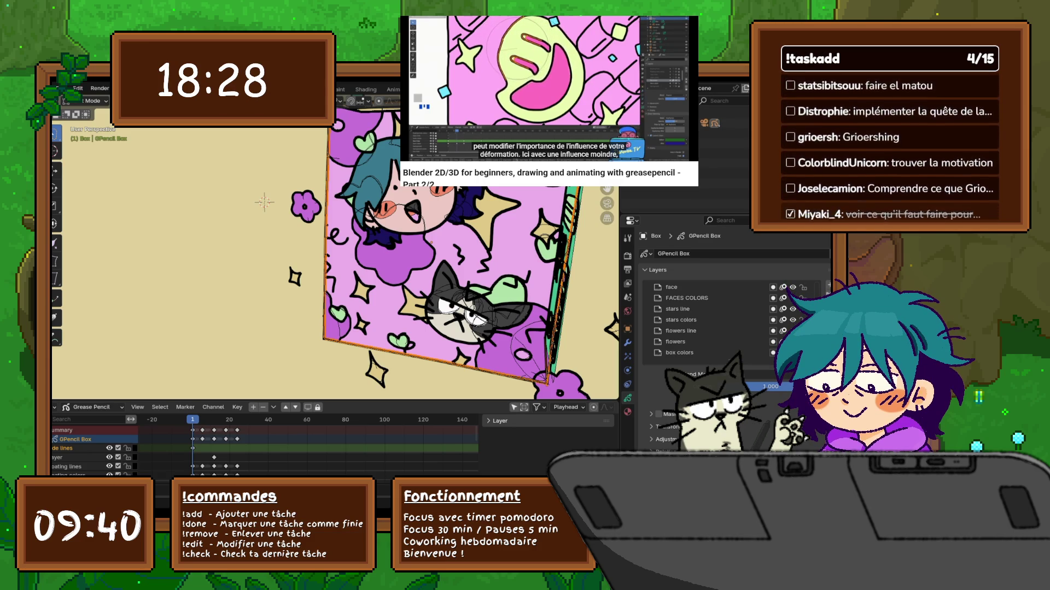
Step: Turn the view to face the box and select the small flower left of it
{"action": "middle_click_drag", "start_coordinate": [264, 202], "coordinate": [277, 229]}
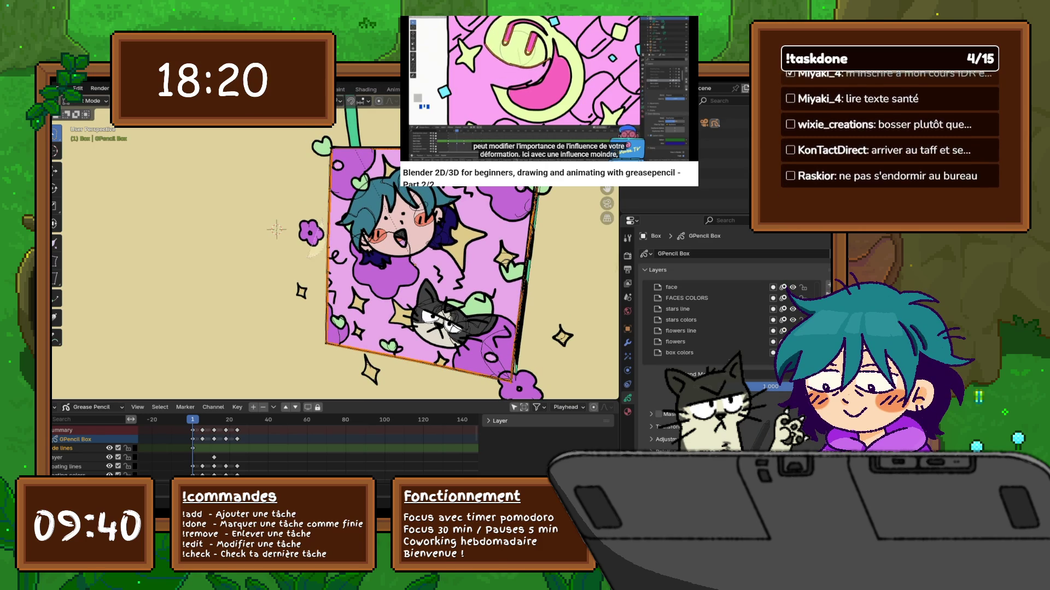
{"action": "left_click", "coordinate": [310, 232]}
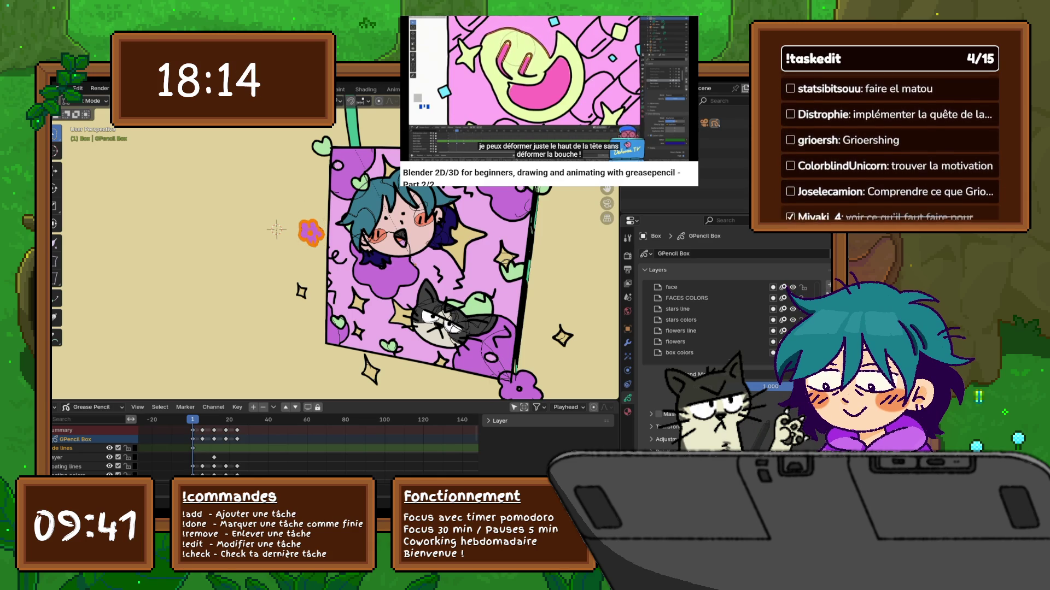
Step: Switch to Top Orthographic view and slide the selected flower along the X axis
{"action": "key", "text": "KP_7"}
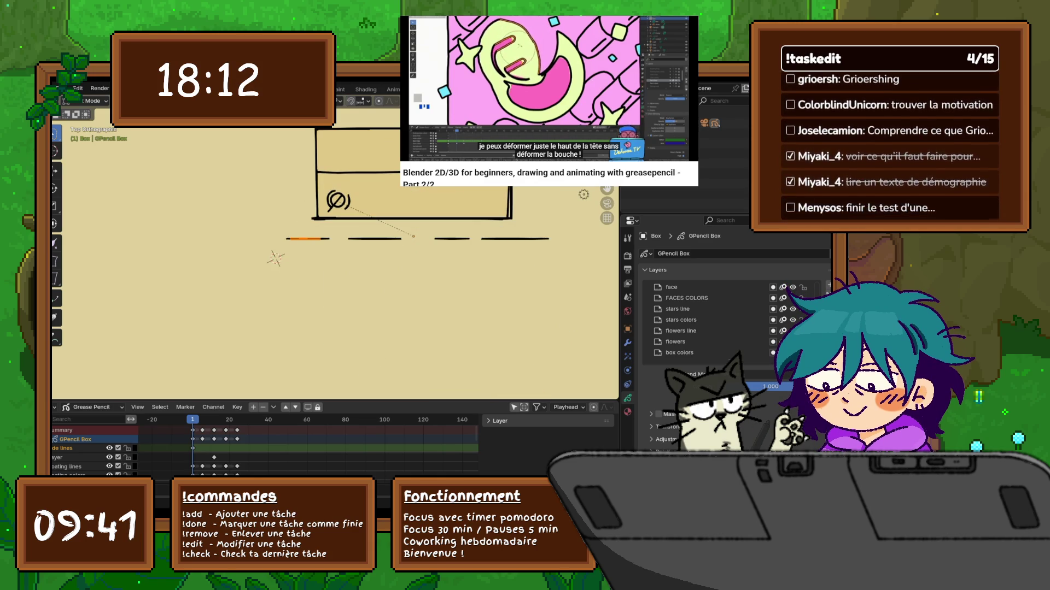
{"action": "scroll", "coordinate": [376, 270], "scroll_direction": "up", "scroll_amount": 1}
{"action": "key", "text": "alt+s"}
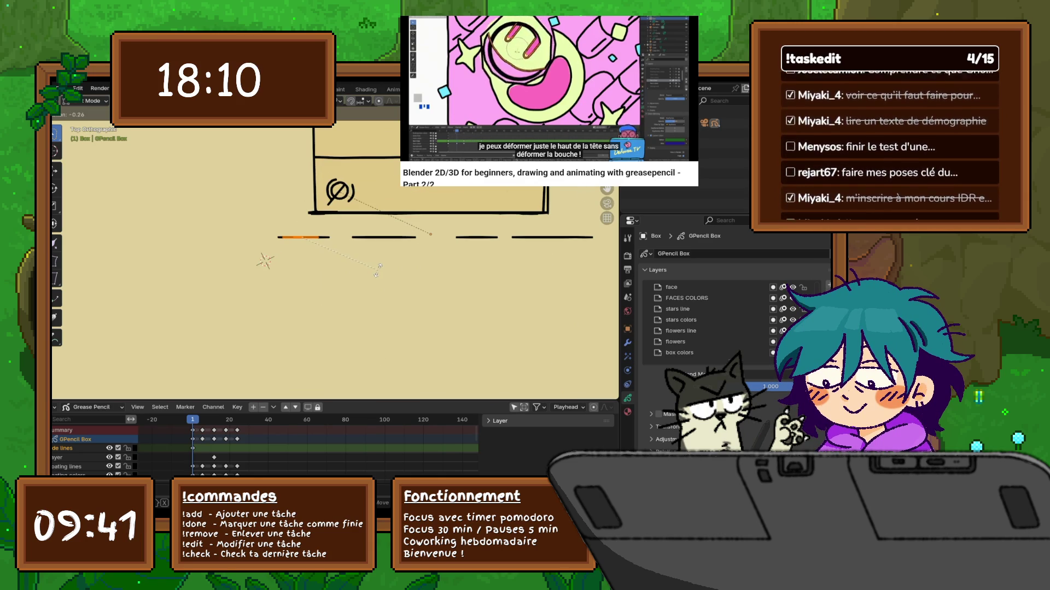
{"action": "key", "text": "x"}
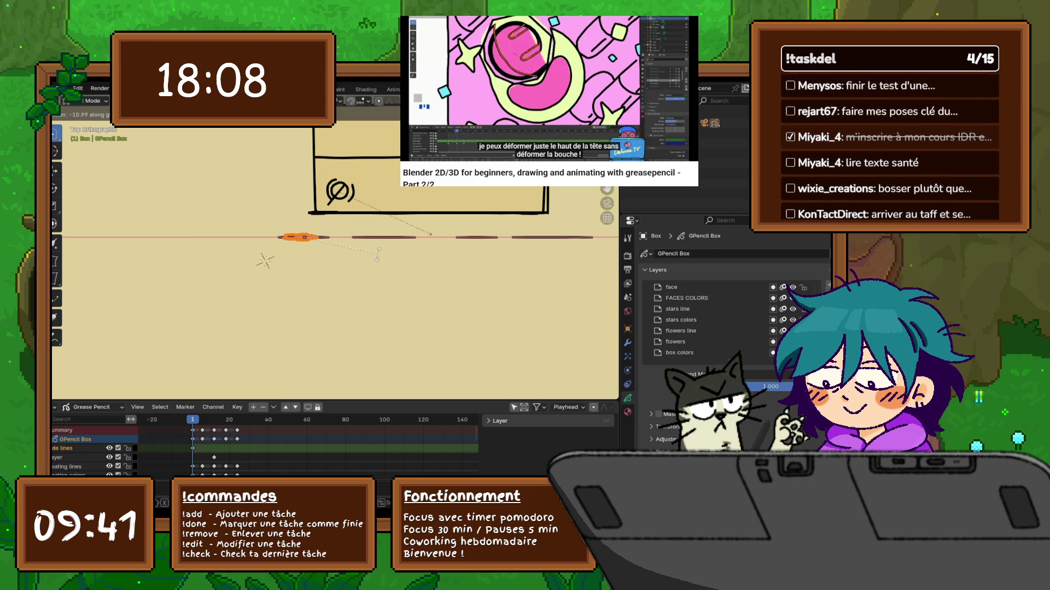
{"action": "left_click", "coordinate": [377, 253]}
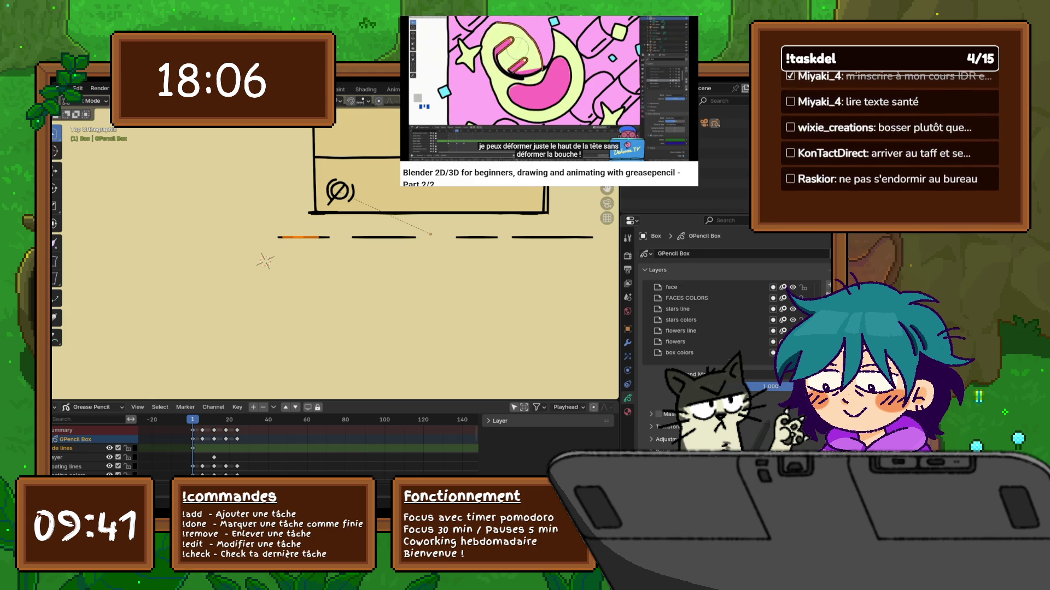
Step: Rotate the orange floating stroke diagonally and preview the animation
{"action": "key", "text": "alt+s"}
{"action": "key", "text": "y"}
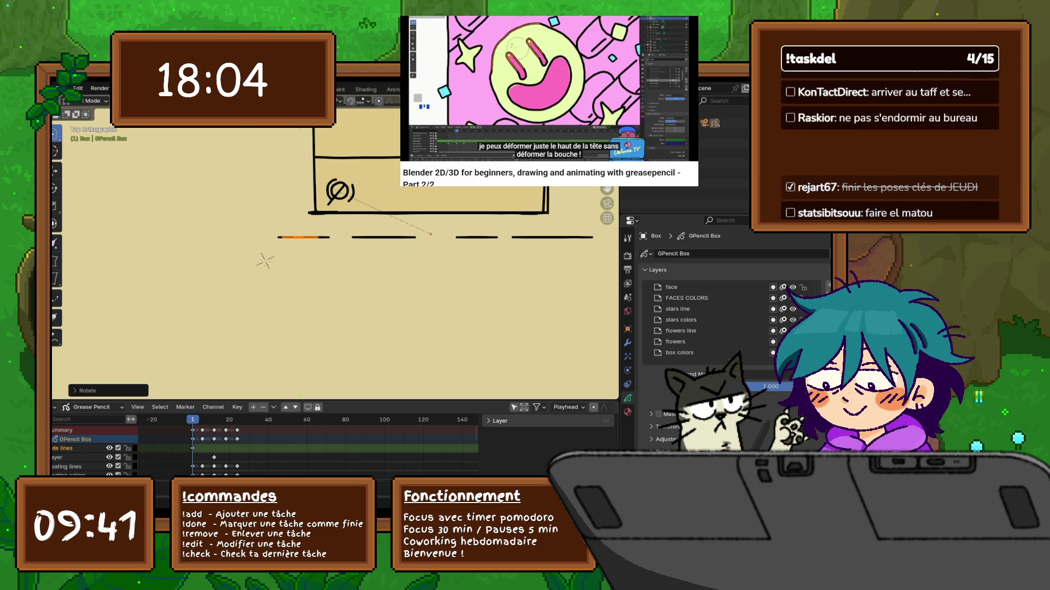
{"action": "key", "text": "r"}
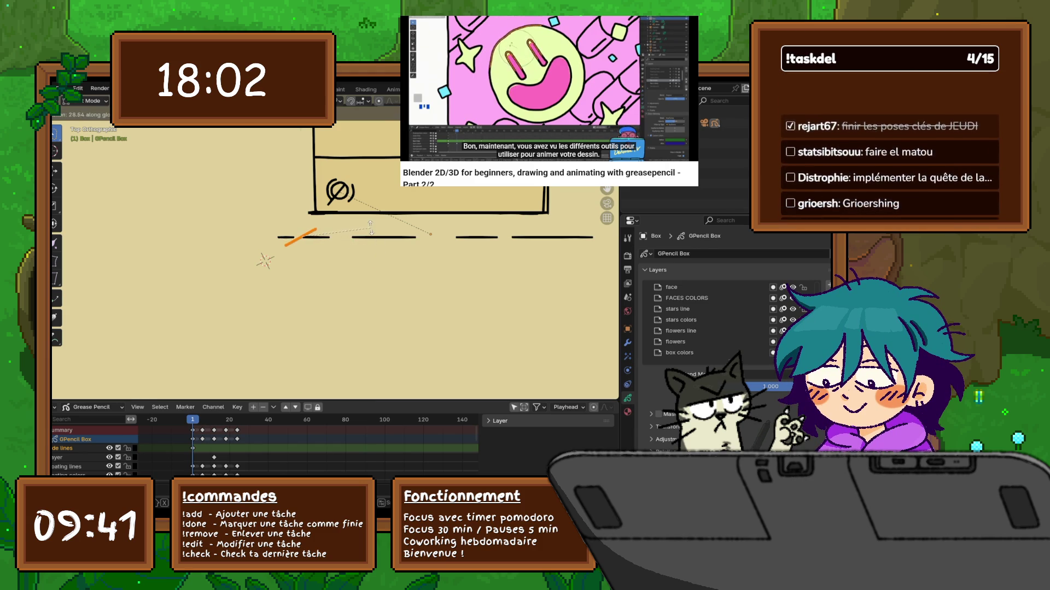
{"action": "key", "text": "Return"}
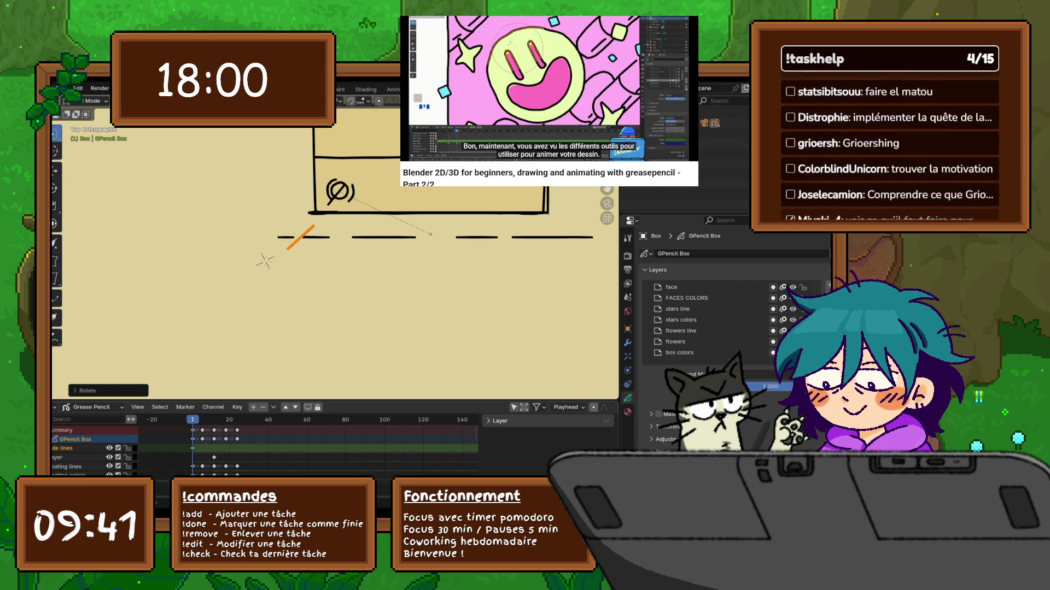
{"action": "key", "text": "space"}
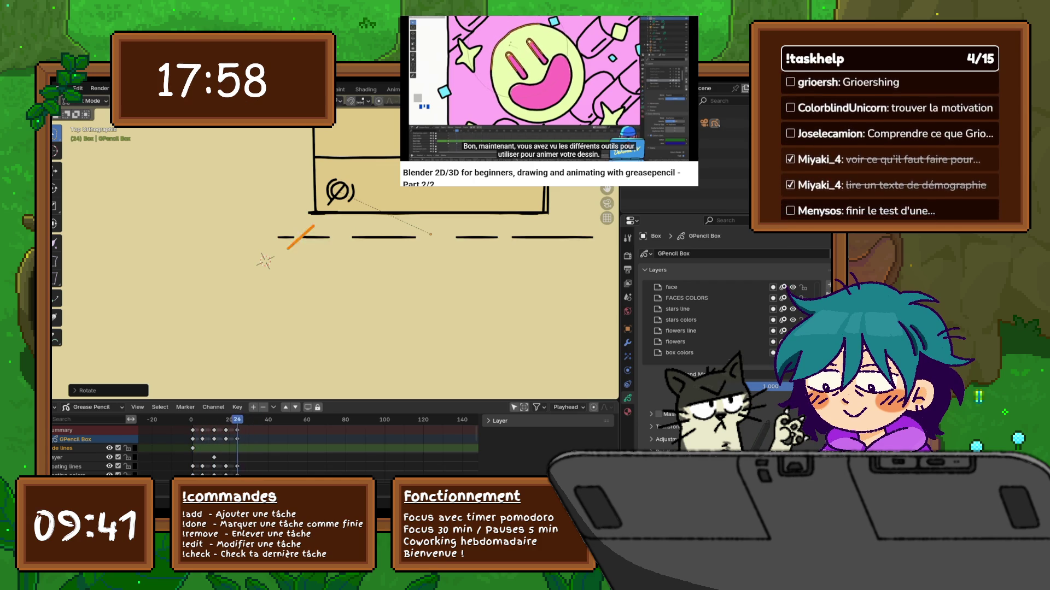
{"action": "key", "text": "Escape"}
Step: Redo the orange stroke's rotation, trying 20° before settling on 45°, then check frames
{"action": "key", "text": "ctrl+z"}
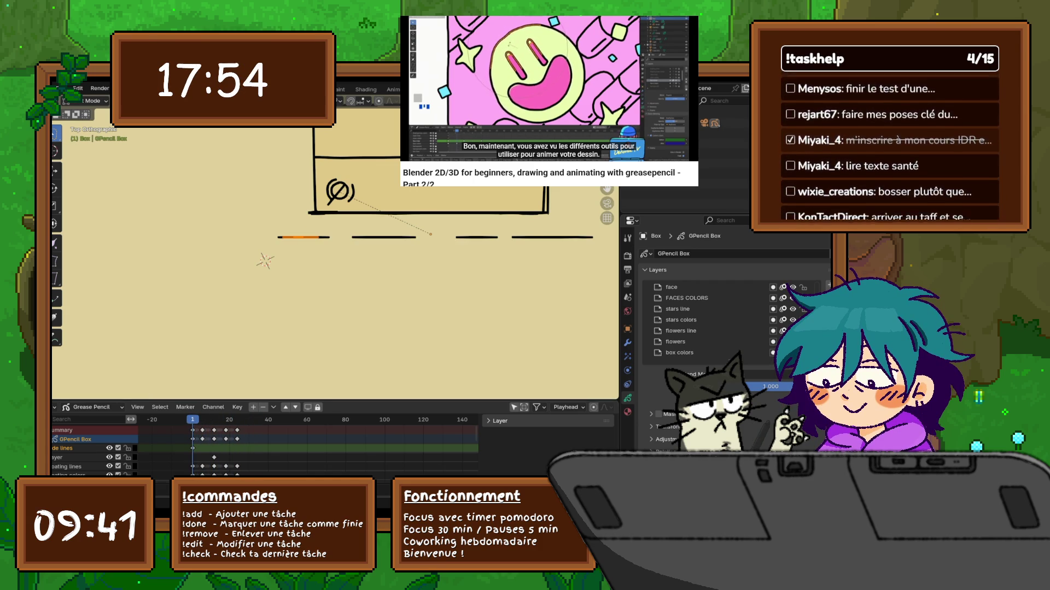
{"action": "key", "text": "s"}
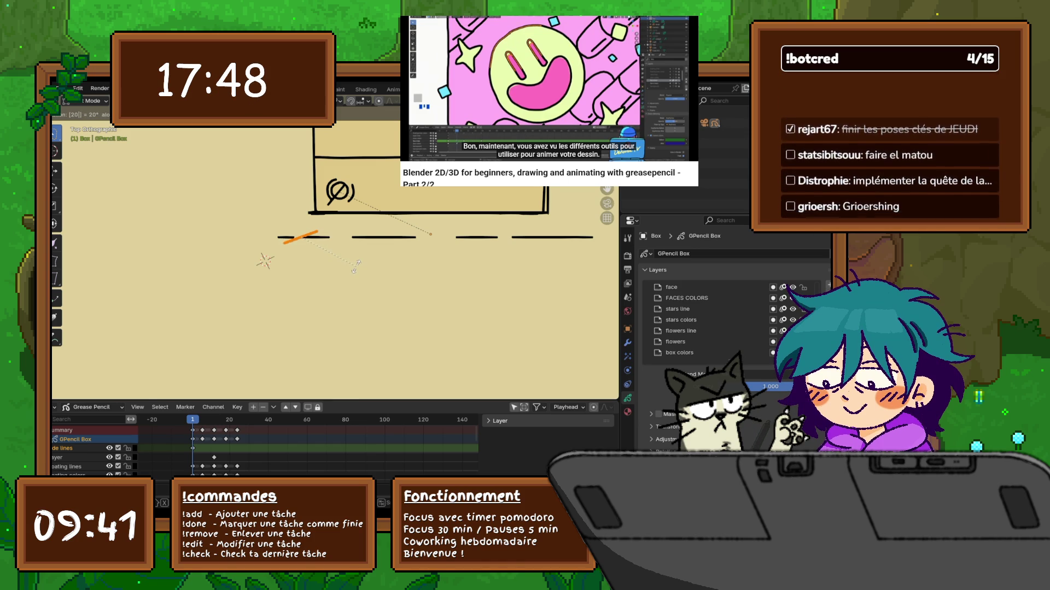
{"action": "key", "text": "Return"}
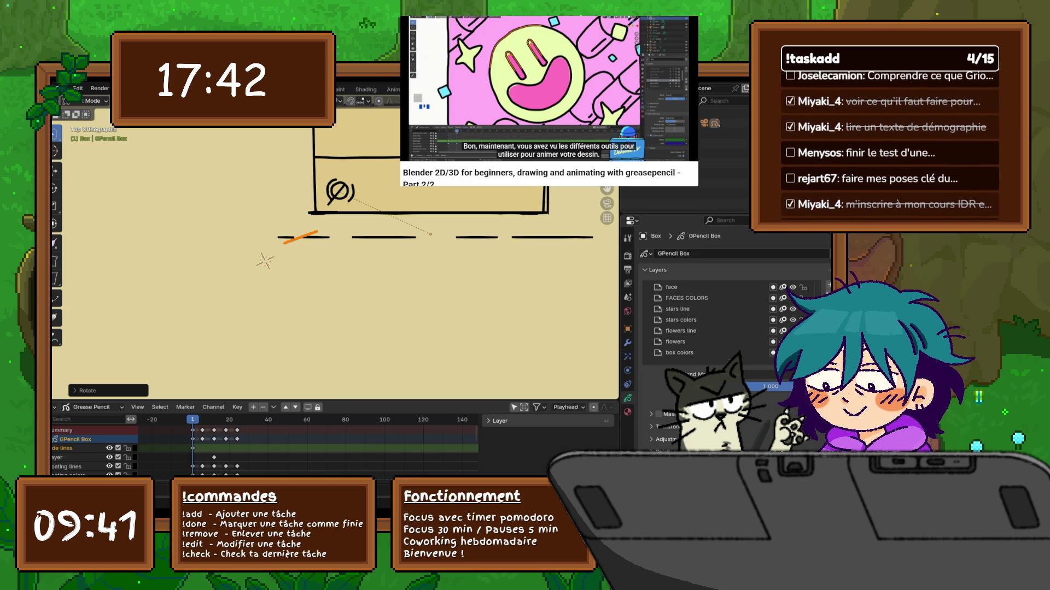
{"action": "key", "text": "ctrl+z"}
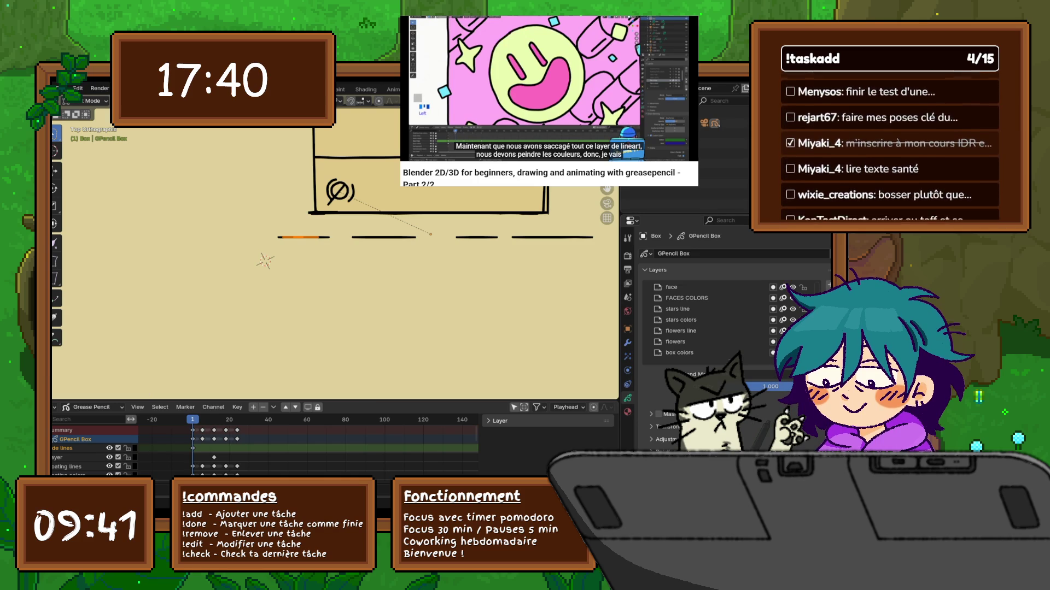
{"action": "key", "text": "r"}
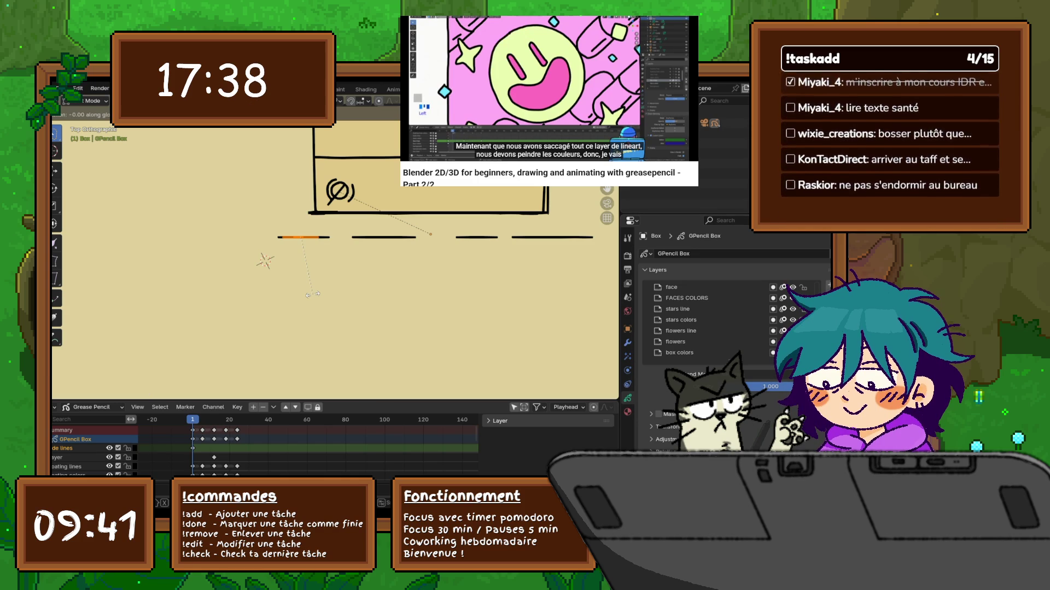
{"action": "type", "text": "45"}
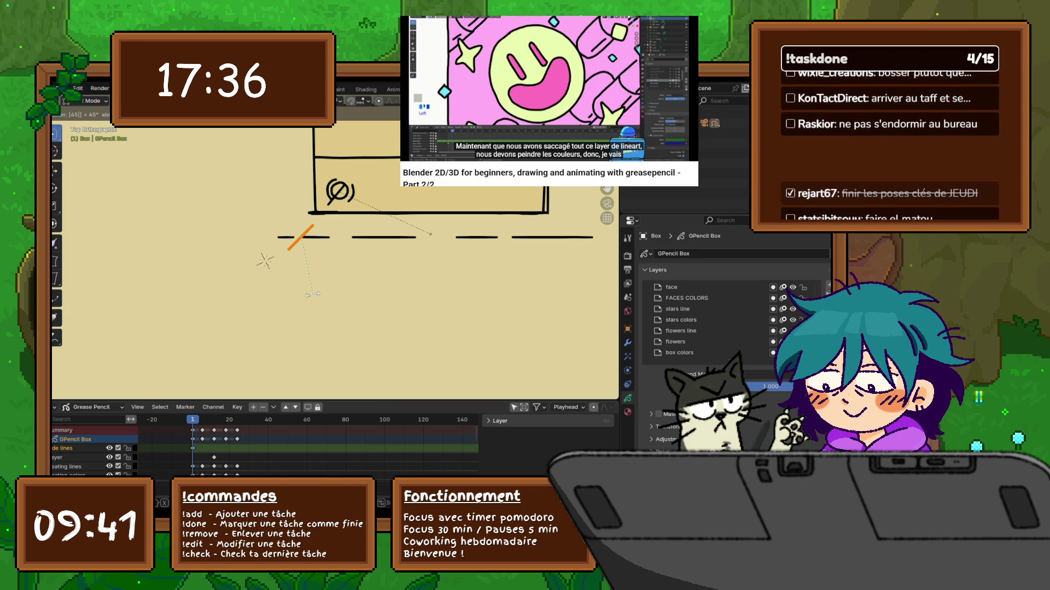
{"action": "key", "text": "Return"}
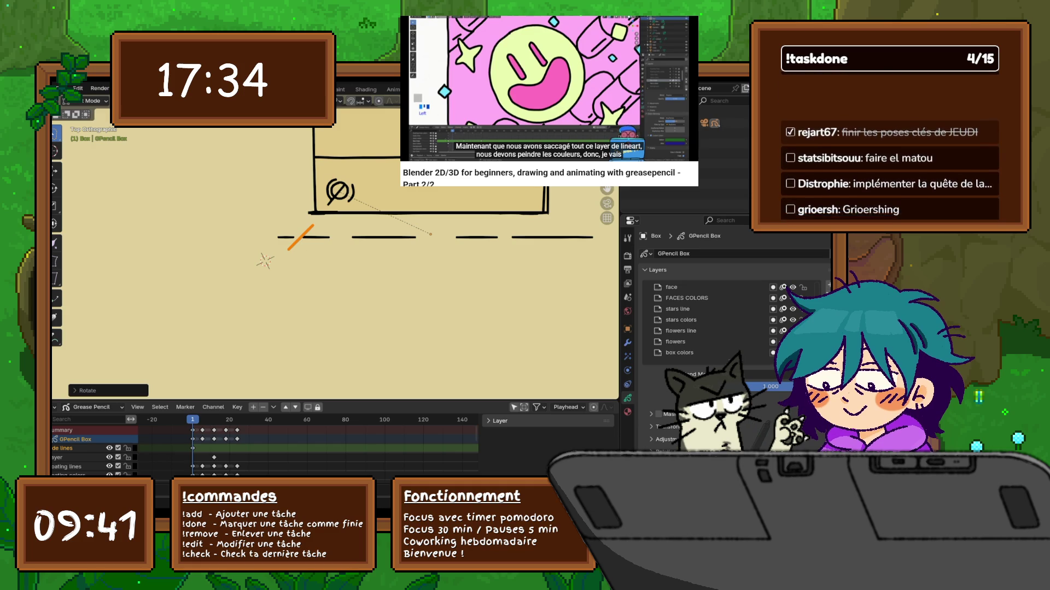
{"action": "key", "text": "Right"}
{"action": "key", "text": "Right"}
{"action": "key", "text": "Right"}
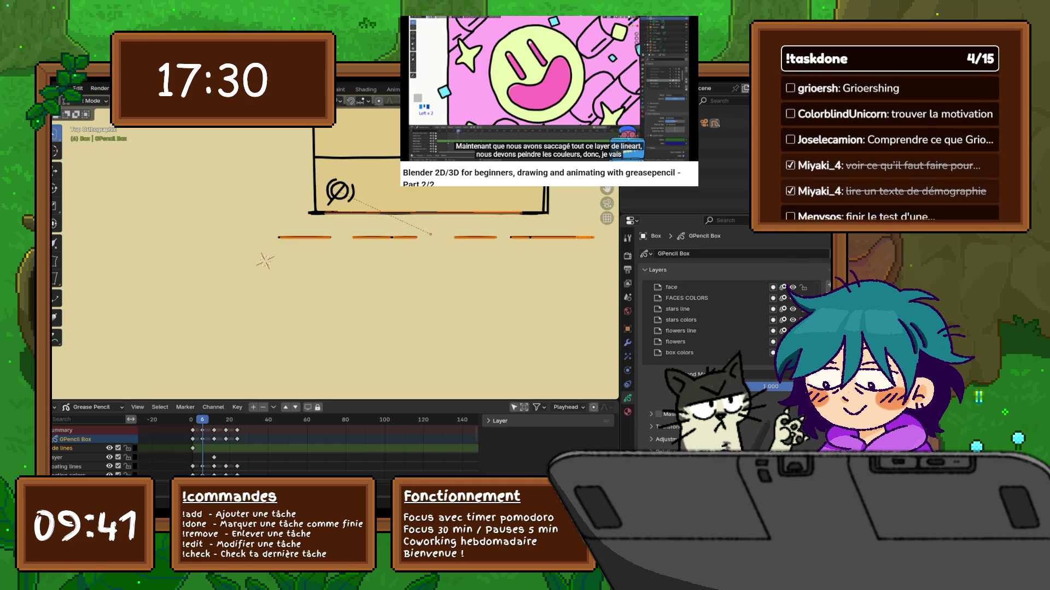
{"action": "key", "text": "Right"}
{"action": "key", "text": "Right"}
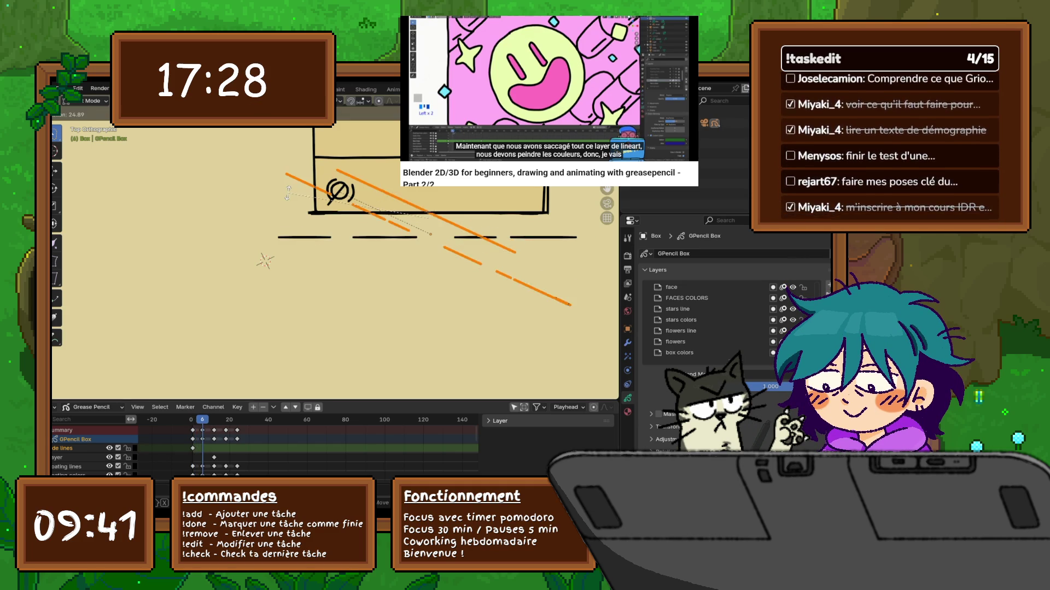
{"action": "key", "text": "Left"}
{"action": "key", "text": "Left"}
Step: Give the purple flower a slight rotation on keyframe 8
{"action": "middle_click_drag", "start_coordinate": [265, 261], "coordinate": [270, 225]}
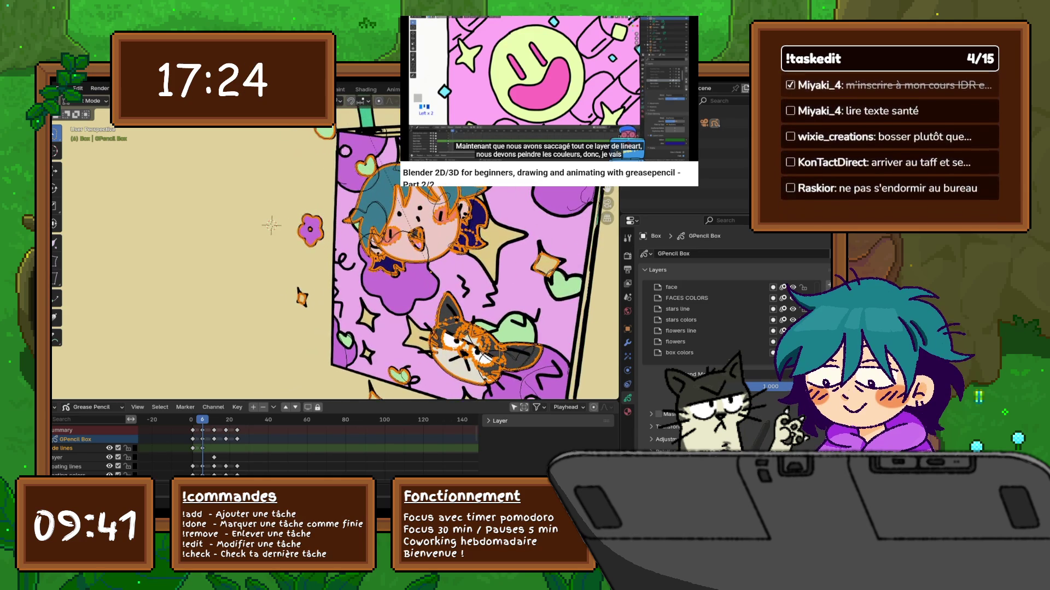
{"action": "left_click", "coordinate": [310, 229]}
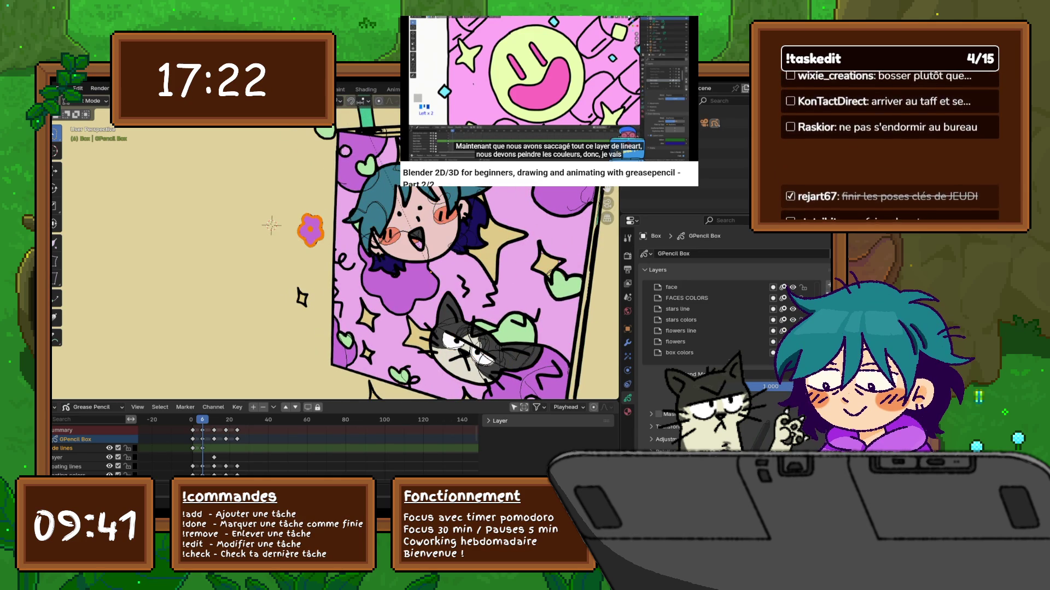
{"action": "key", "text": "g"}
{"action": "key", "text": "z"}
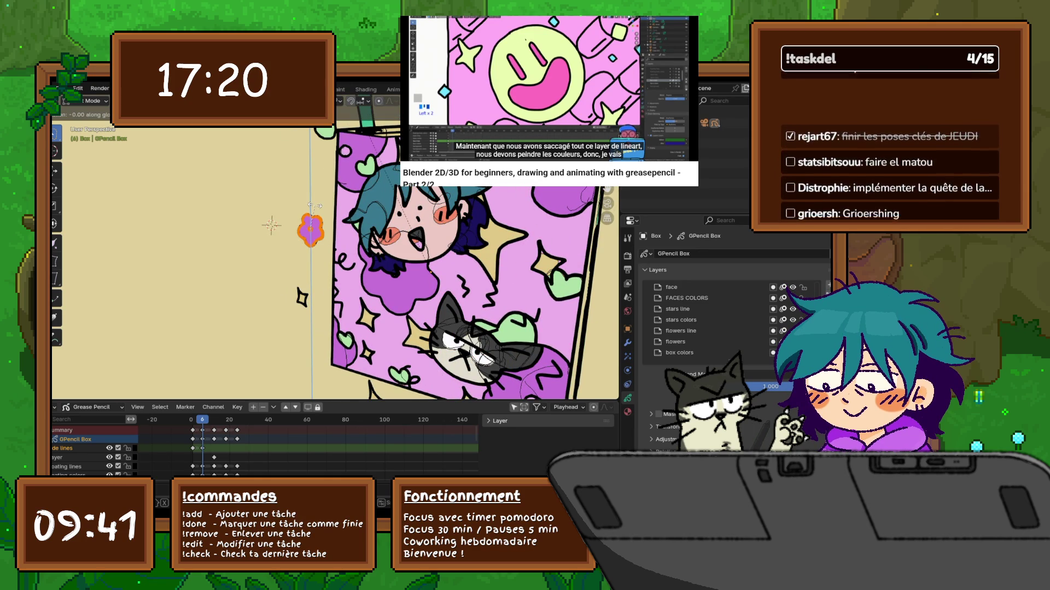
{"action": "key", "text": "r"}
{"action": "key", "text": "Return"}
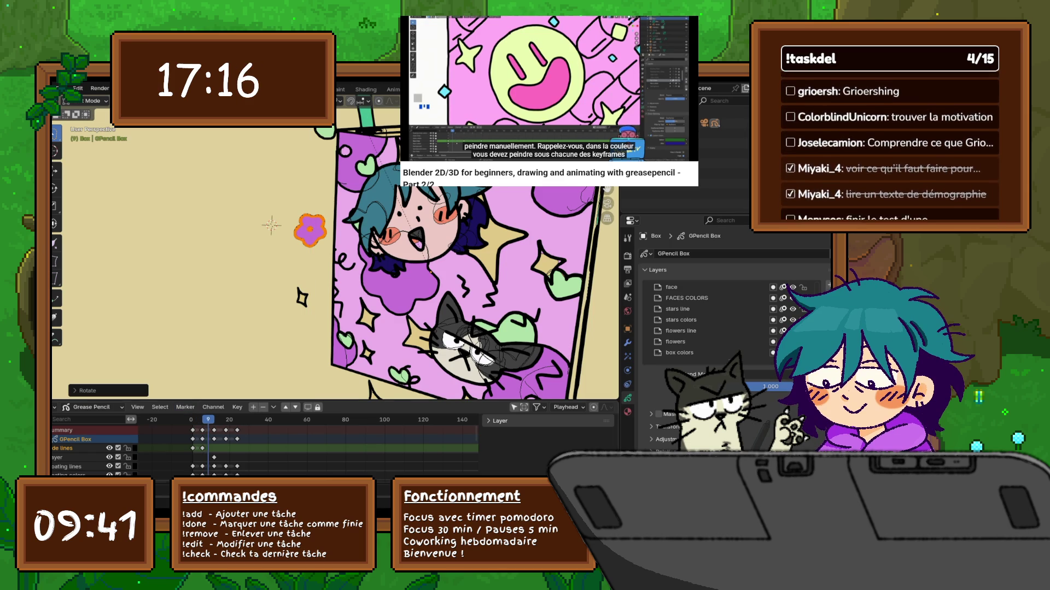
Step: Rotate the purple flower a bit further on keyframes 12 and 18
{"action": "key", "text": "Up"}
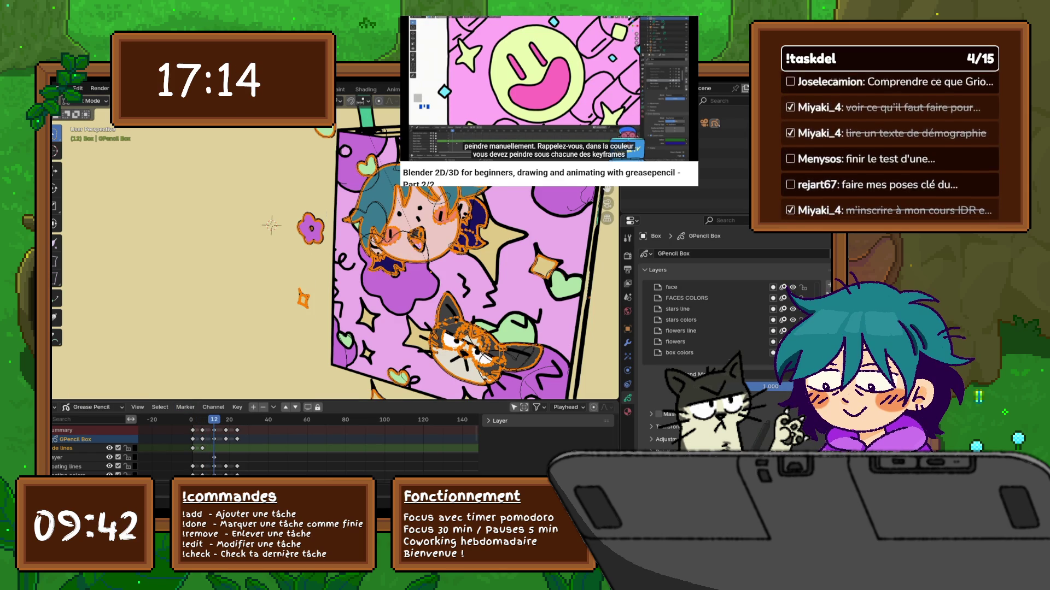
{"action": "left_click", "coordinate": [310, 228]}
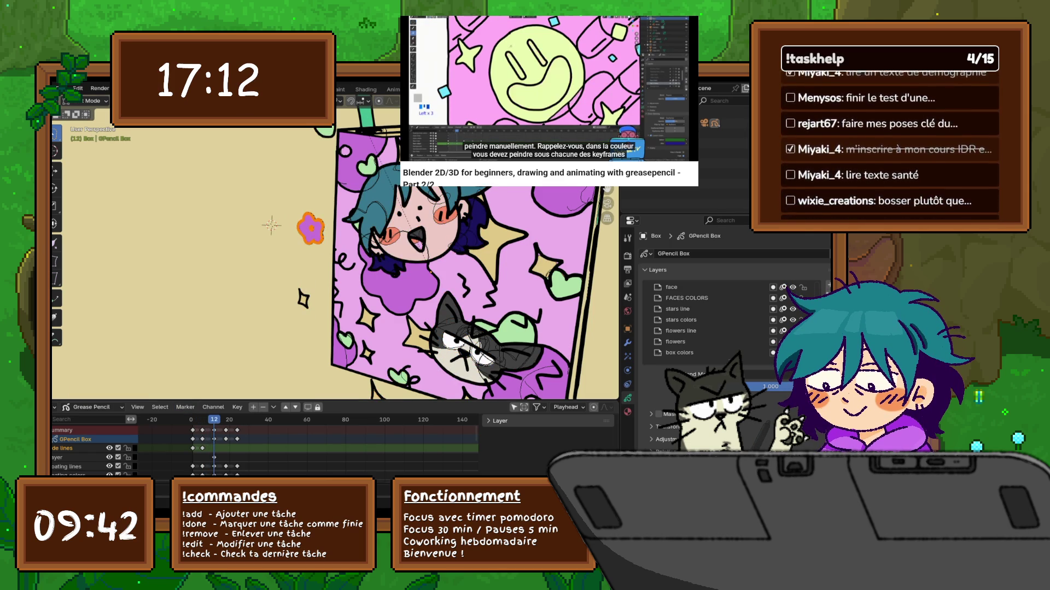
{"action": "key", "text": "g"}
{"action": "key", "text": "z"}
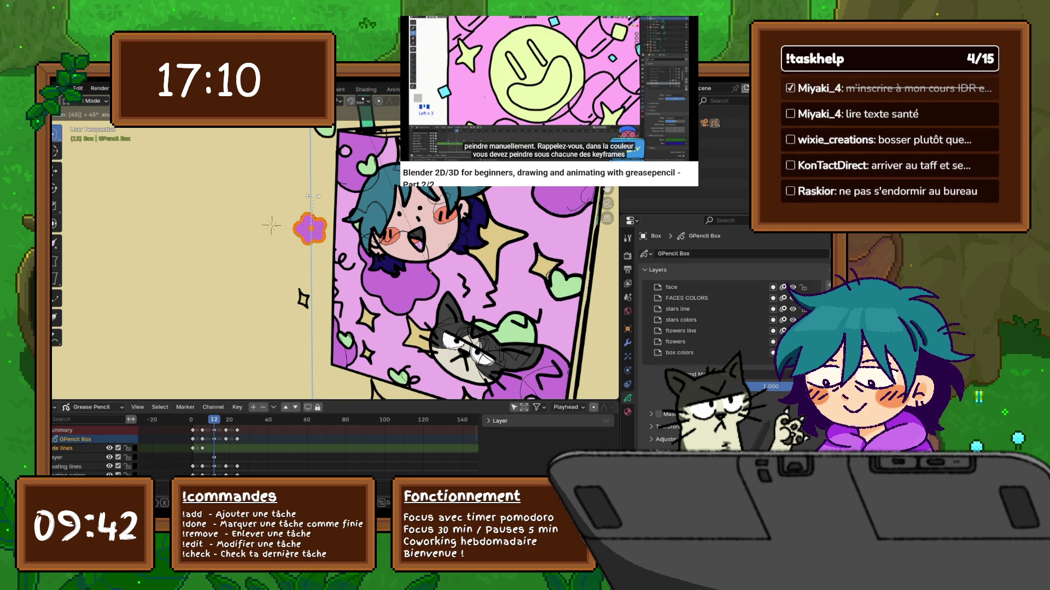
{"action": "key", "text": "Return"}
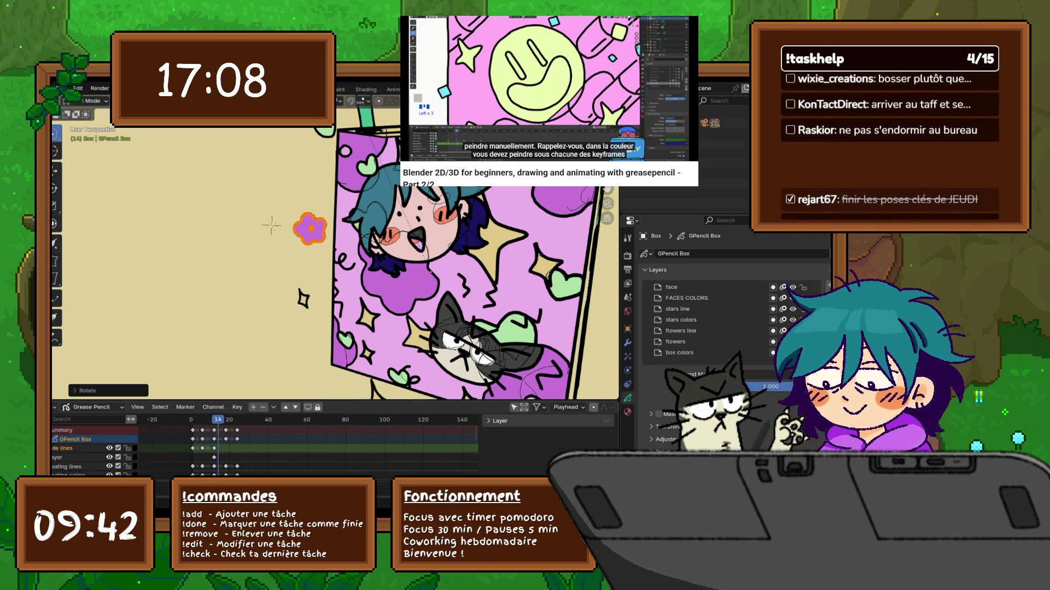
{"action": "key", "text": "Up"}
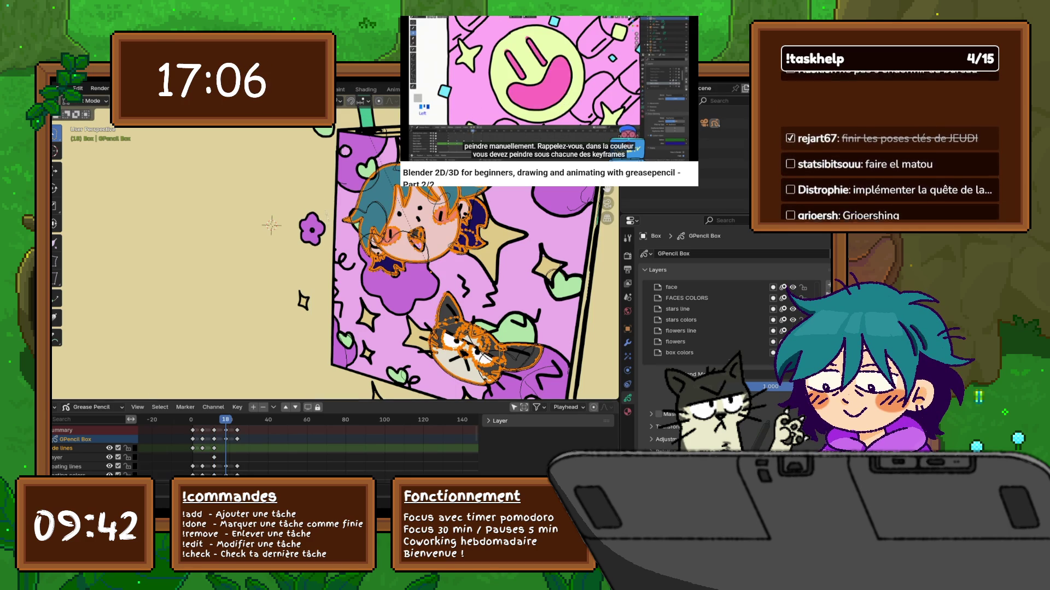
{"action": "left_click", "coordinate": [311, 229]}
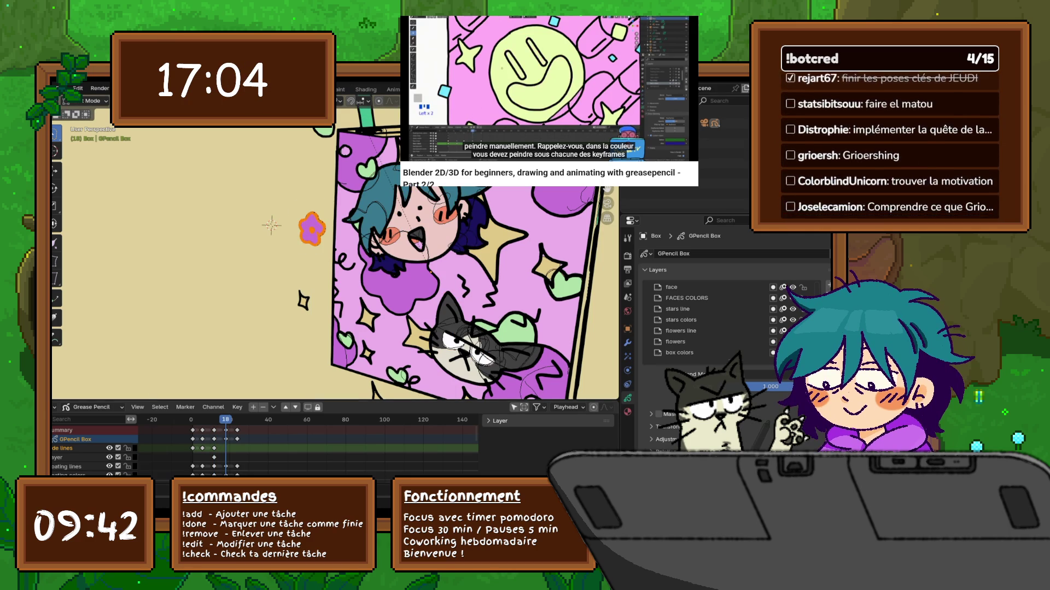
{"action": "key", "text": "g"}
{"action": "key", "text": "z"}
{"action": "key", "text": "r"}
{"action": "type", "text": "45"}
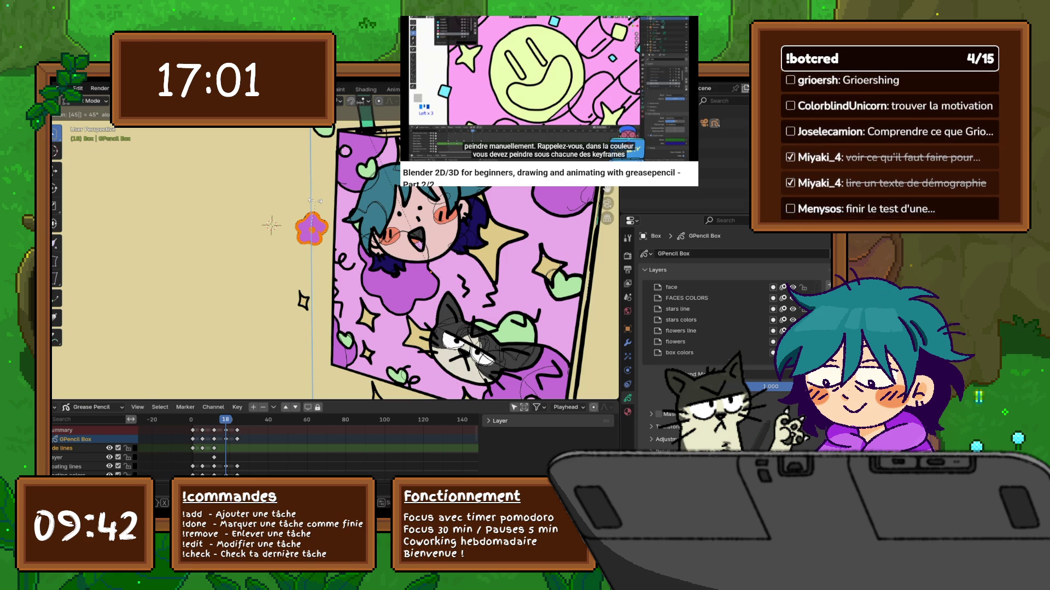
{"action": "key", "text": "Return"}
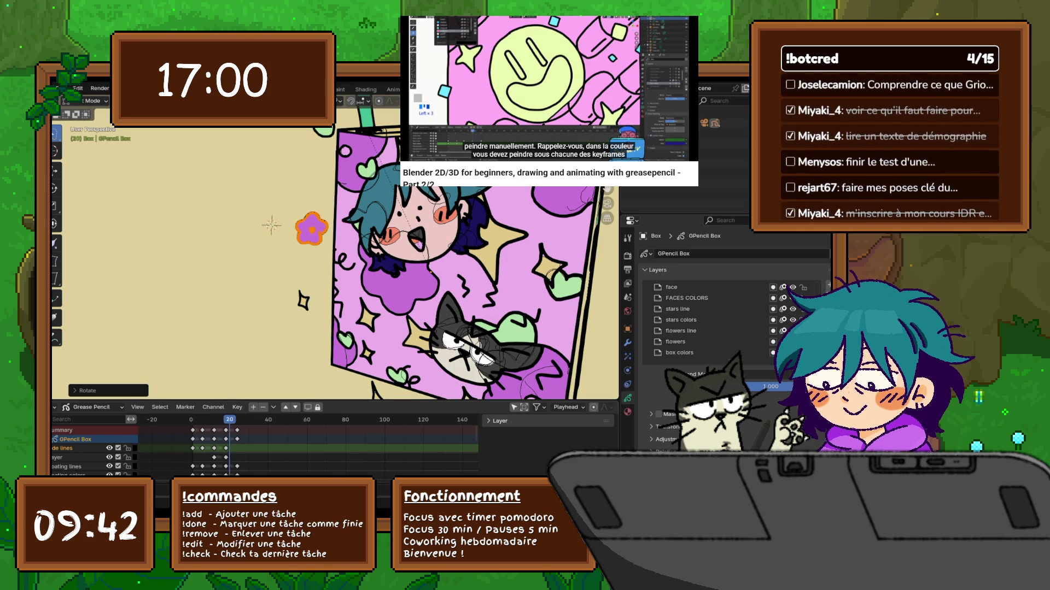
Step: Turn the purple flower 45° around Z on keyframe 24
{"action": "key", "text": "Up"}
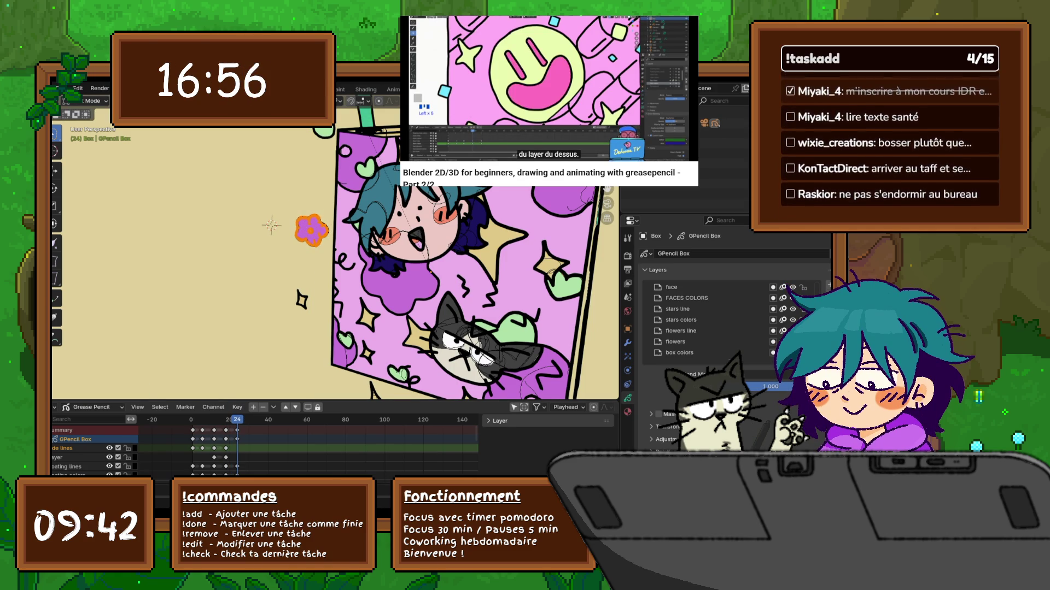
{"action": "type", "text": "rz"}
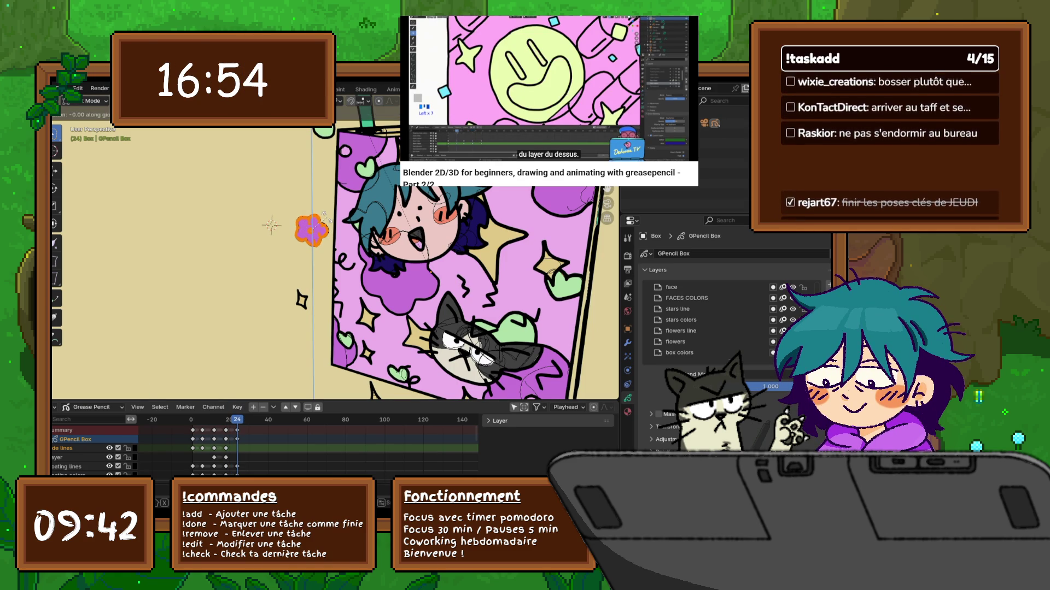
{"action": "type", "text": "45"}
{"action": "key", "text": "Return"}
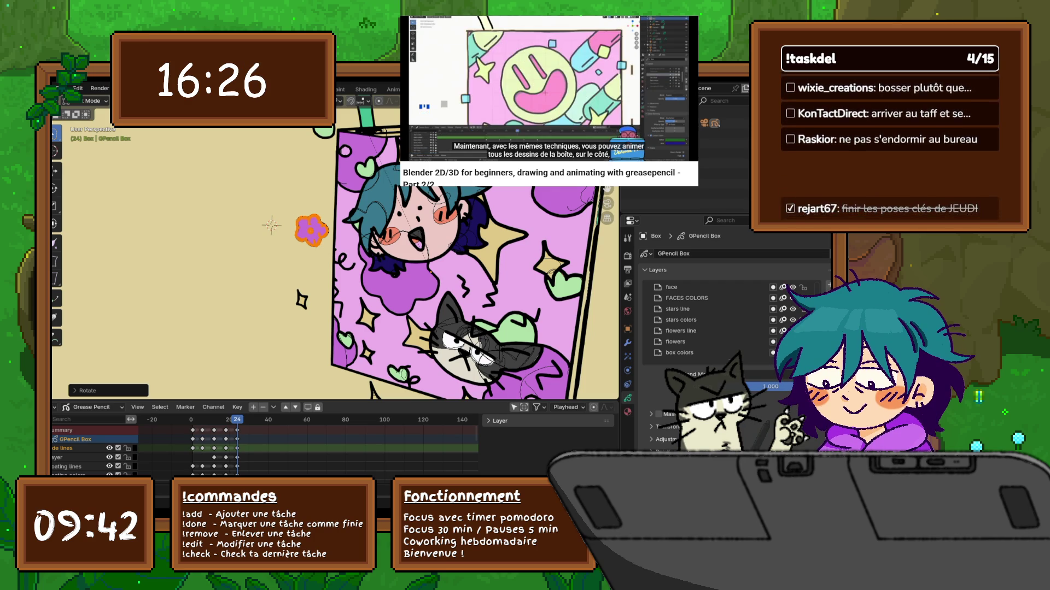
{"action": "middle_click_drag", "start_coordinate": [383, 246], "coordinate": [303, 251]}
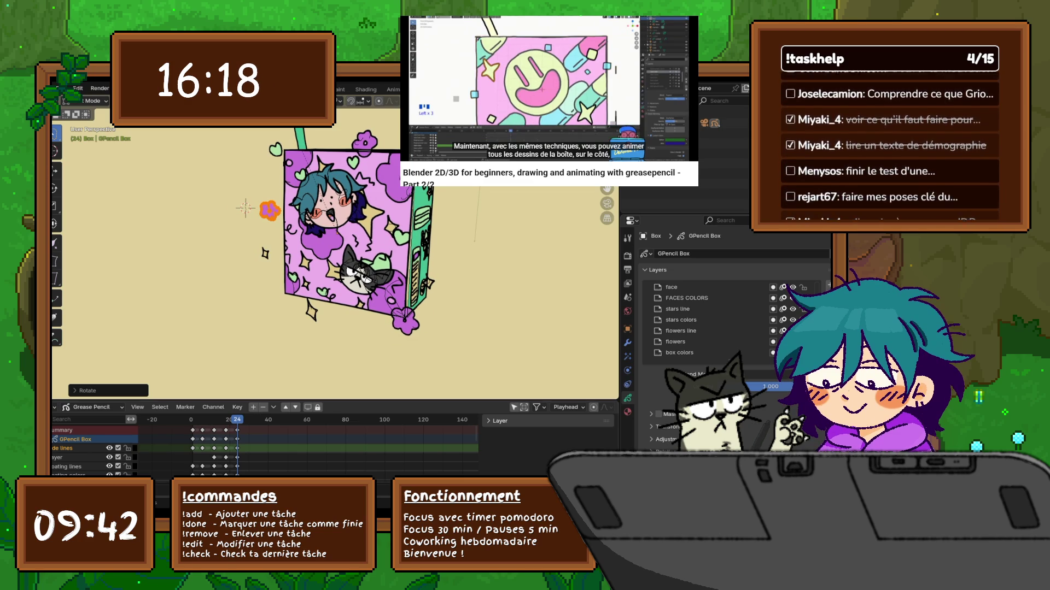
{"action": "key", "text": "space"}
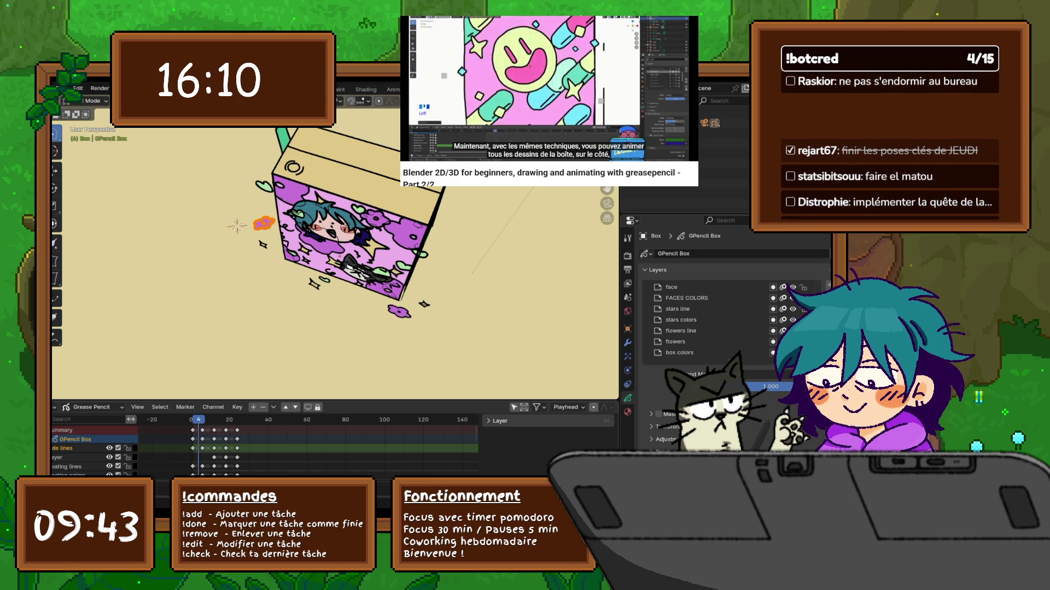
{"action": "mouse_move", "coordinate": [339, 263]}
{"action": "middle_mouse_down"}
{"action": "mouse_move", "coordinate": [327, 221]}
{"action": "mouse_move", "coordinate": [309, 256]}
{"action": "middle_mouse_up"}
{"action": "left_click", "coordinate": [270, 164]}
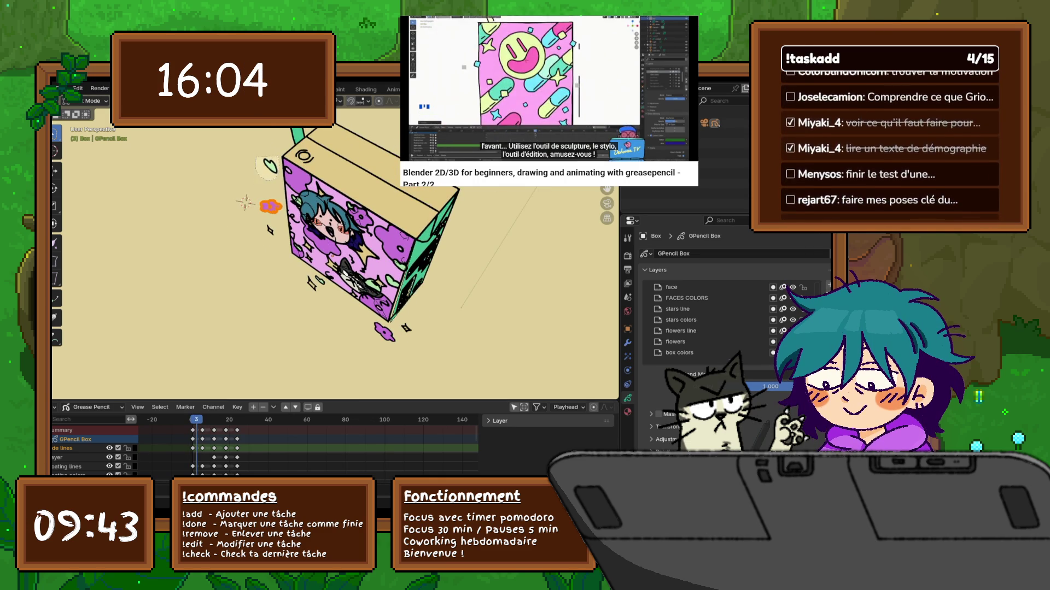
Step: Set the heart stroke flat on frame 1 and slightly rotated on frame 6
{"action": "key", "text": "shift+Left"}
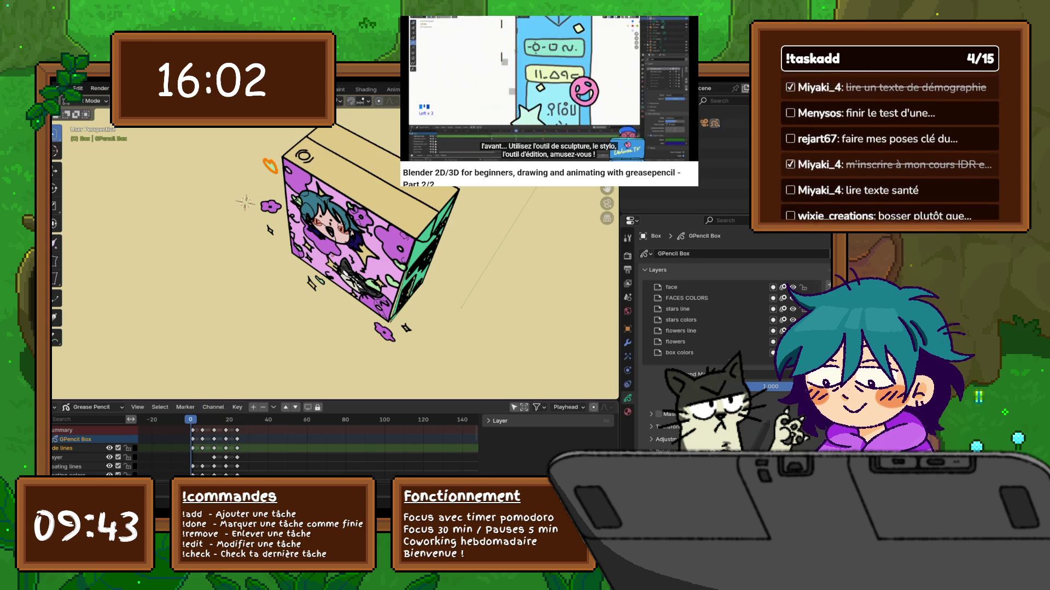
{"action": "key", "text": "Right"}
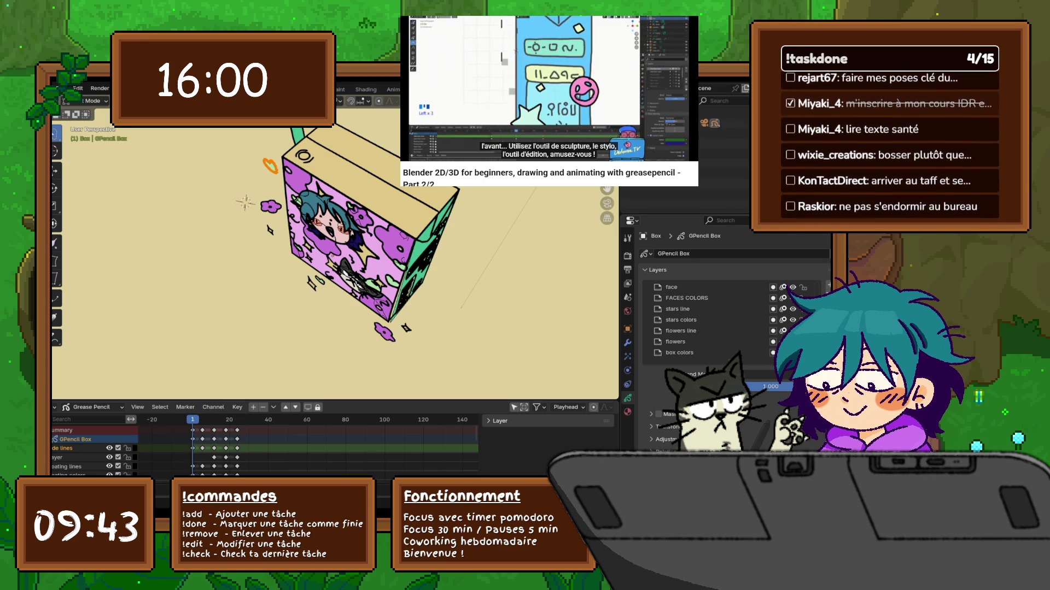
{"action": "key", "text": "g"}
{"action": "key", "text": "z"}
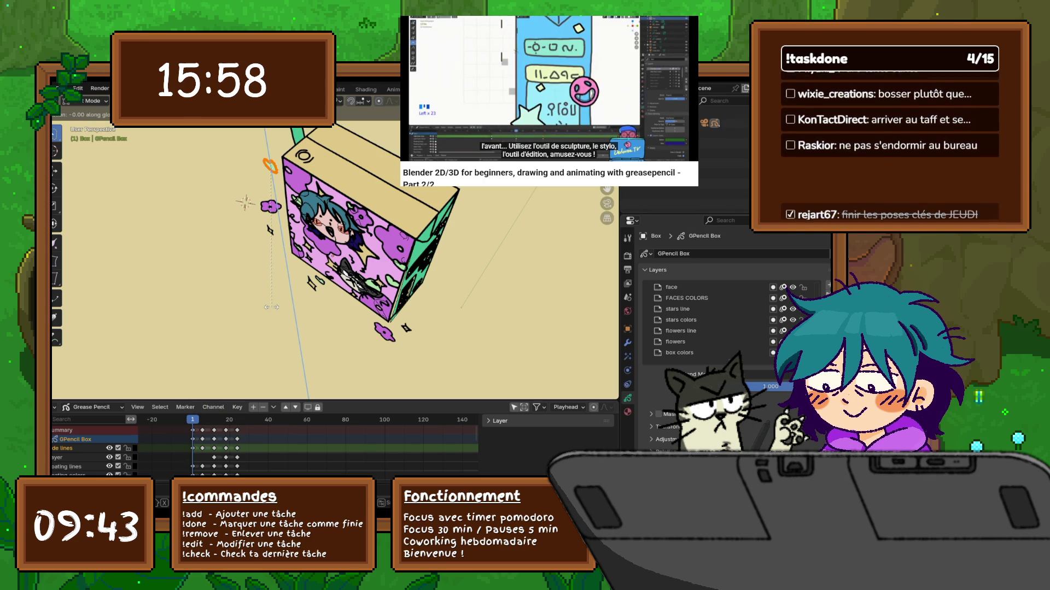
{"action": "key", "text": "Return"}
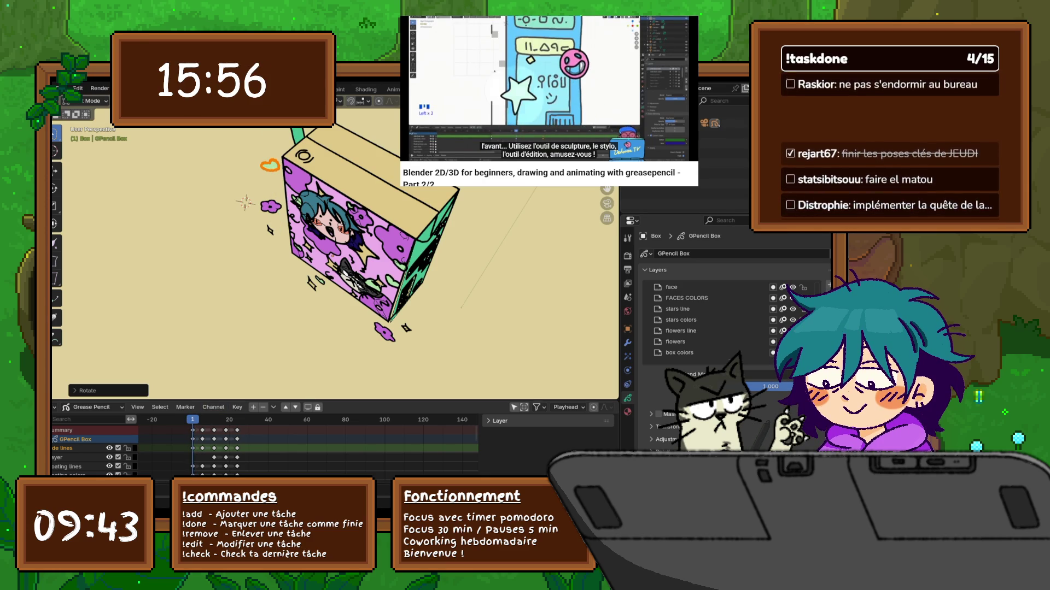
{"action": "key", "text": "Up"}
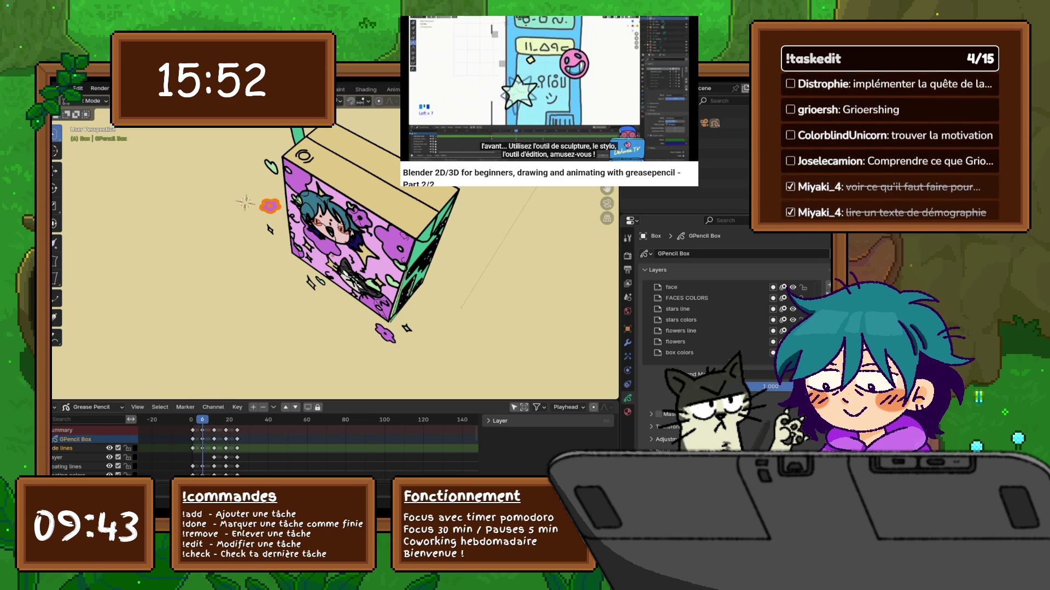
{"action": "left_click", "coordinate": [270, 167]}
{"action": "key", "text": "r"}
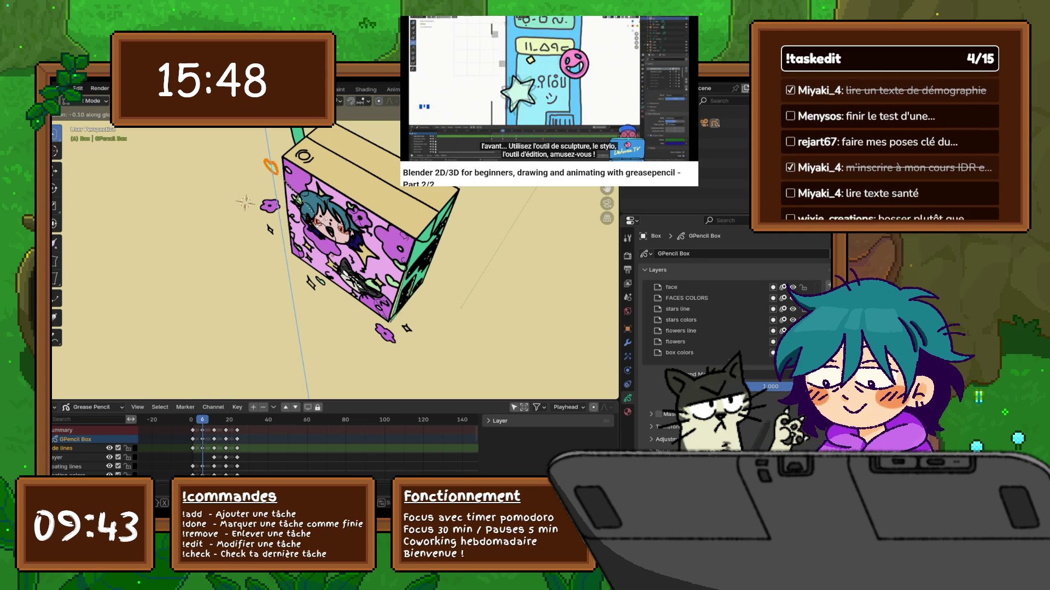
{"action": "key", "text": "Return"}
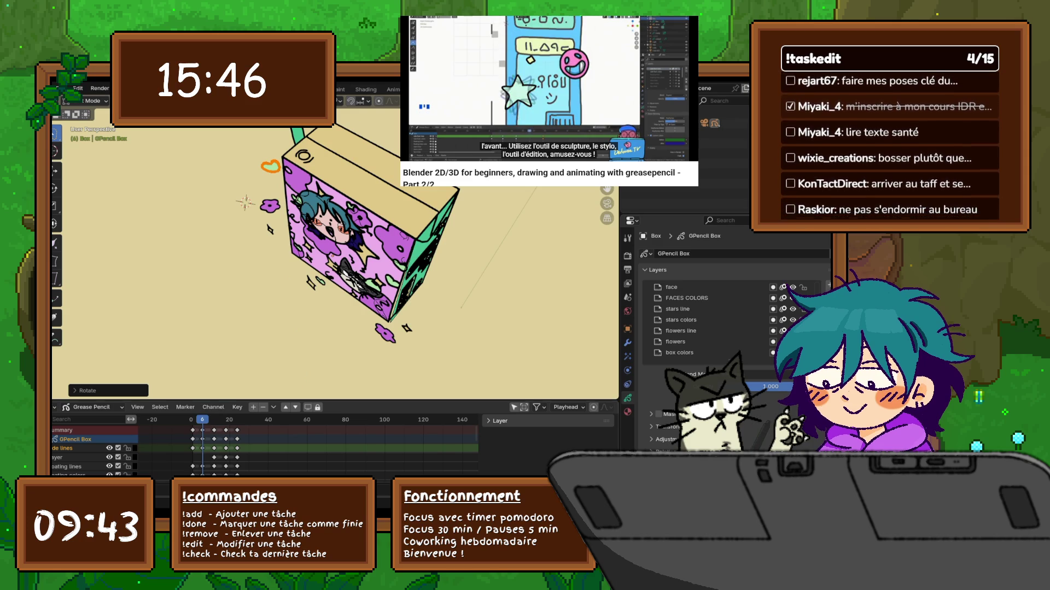
Step: Rotate the heart around the vertical axis on frame 12, then 45° on frame 18
{"action": "key", "text": "Up"}
{"action": "left_click", "coordinate": [270, 165]}
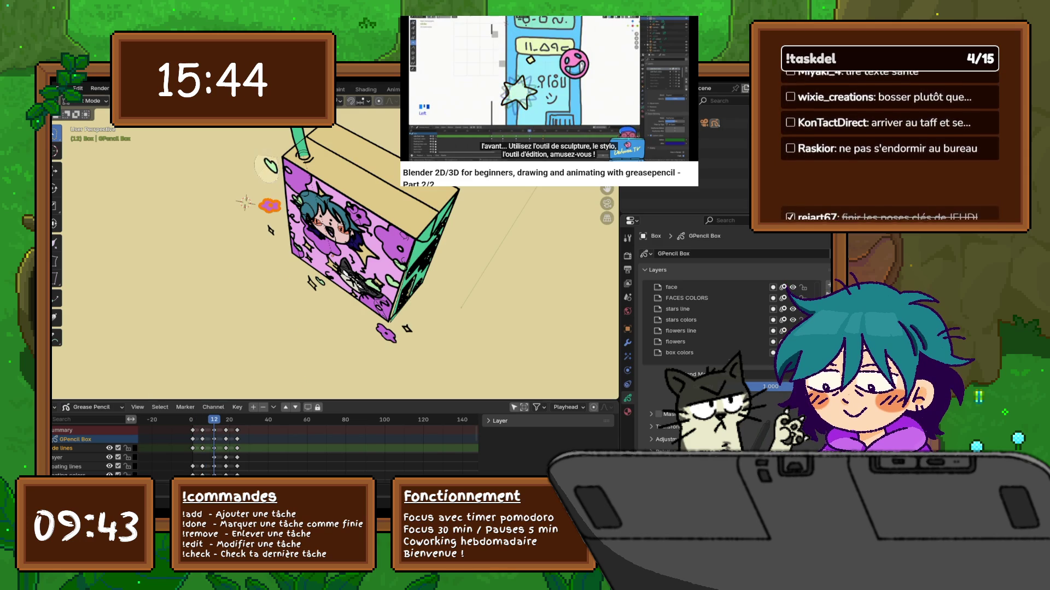
{"action": "key", "text": "g"}
{"action": "key", "text": "z"}
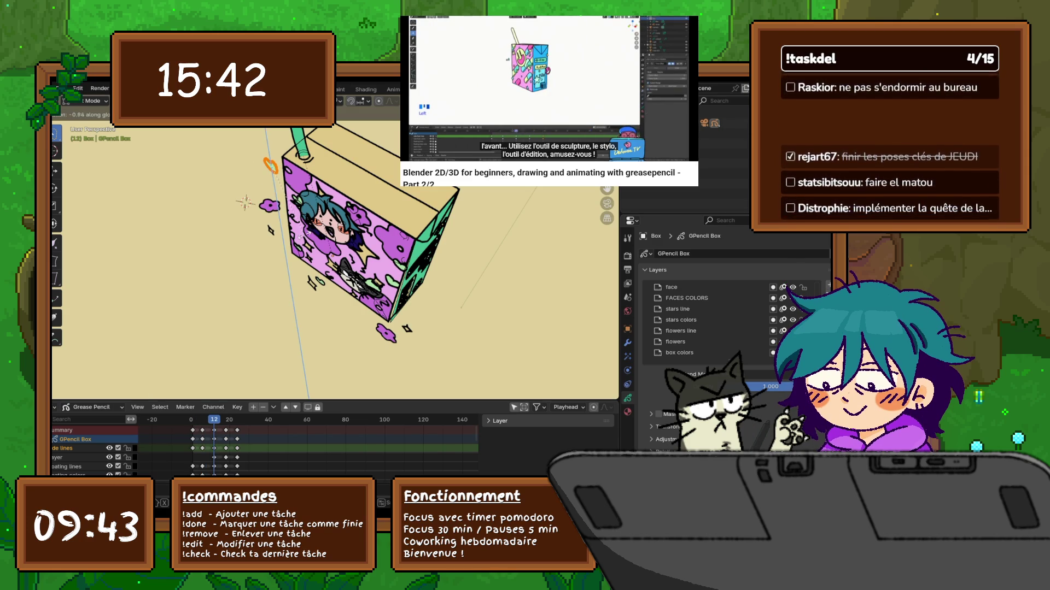
{"action": "left_click", "coordinate": [307, 231]}
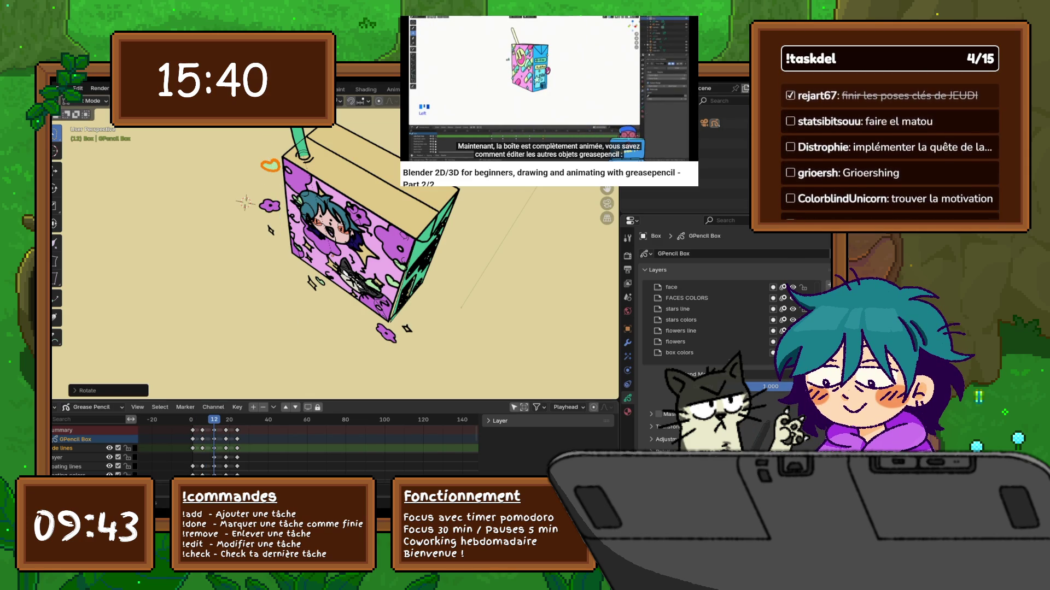
{"action": "key", "text": "Up"}
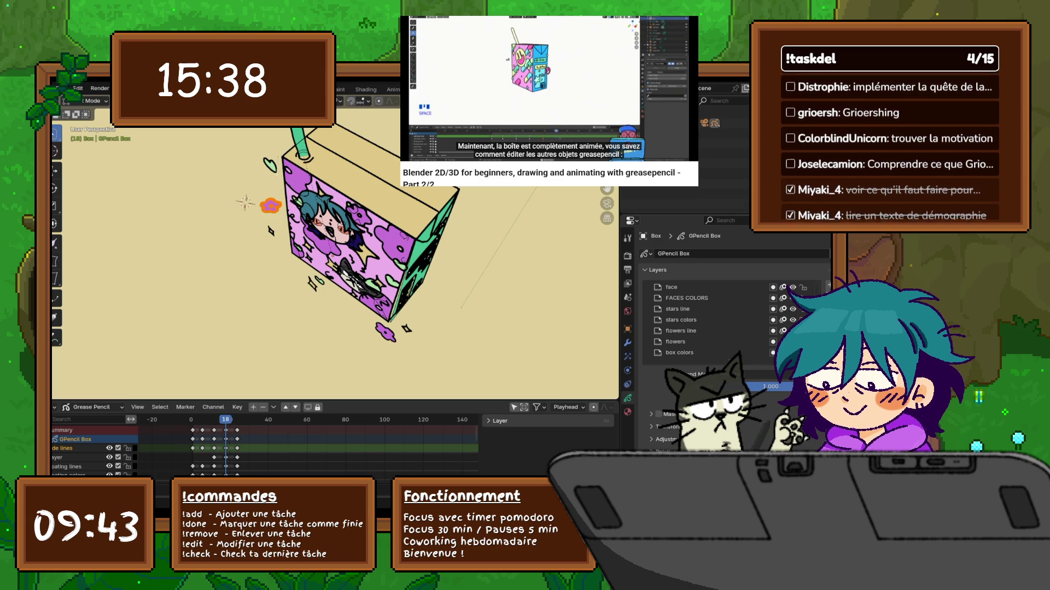
{"action": "left_click", "coordinate": [269, 164]}
{"action": "key", "text": "g"}
{"action": "key", "text": "z"}
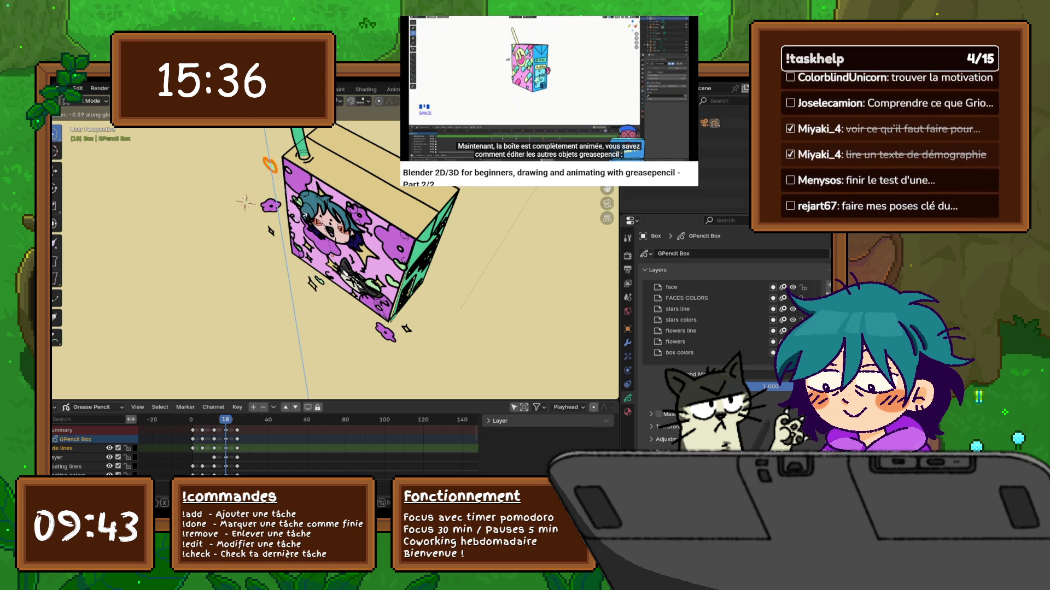
{"action": "key", "text": "Return"}
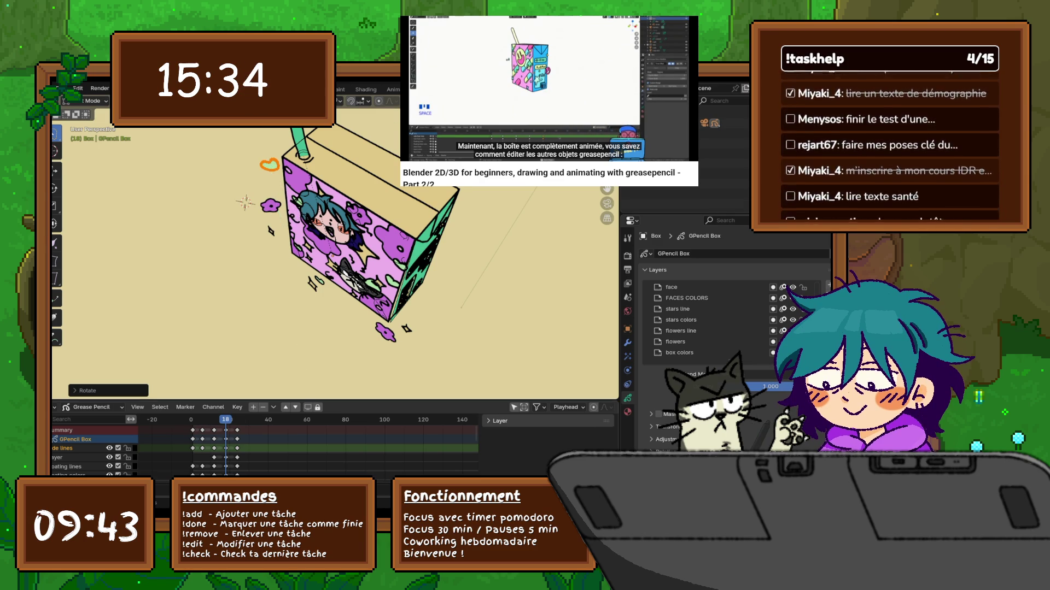
Step: Preview the spin and set the heart's final rotation on frame 24
{"action": "key", "text": "Up"}
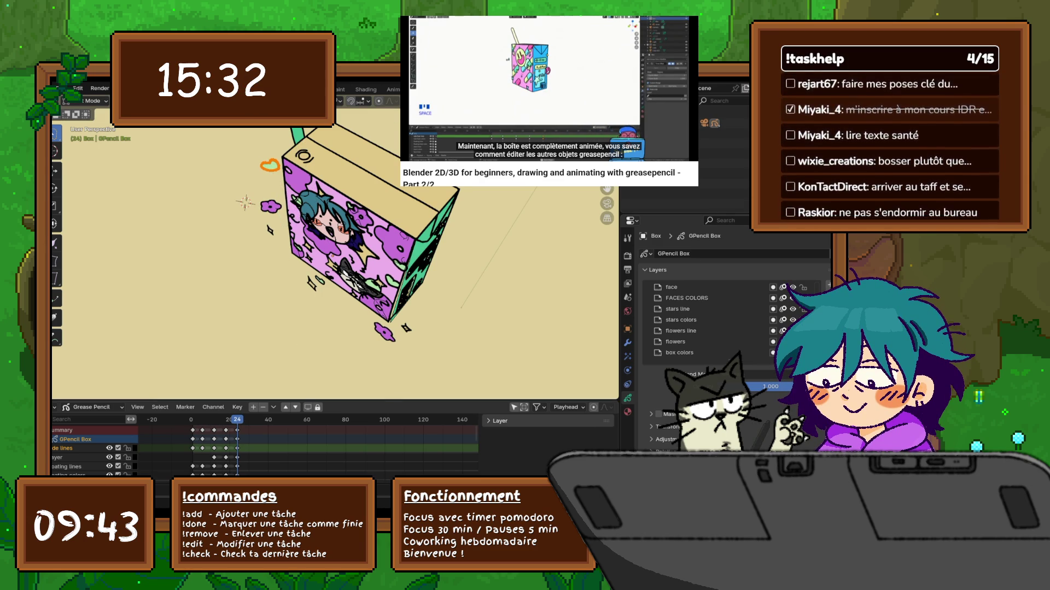
{"action": "key", "text": "space"}
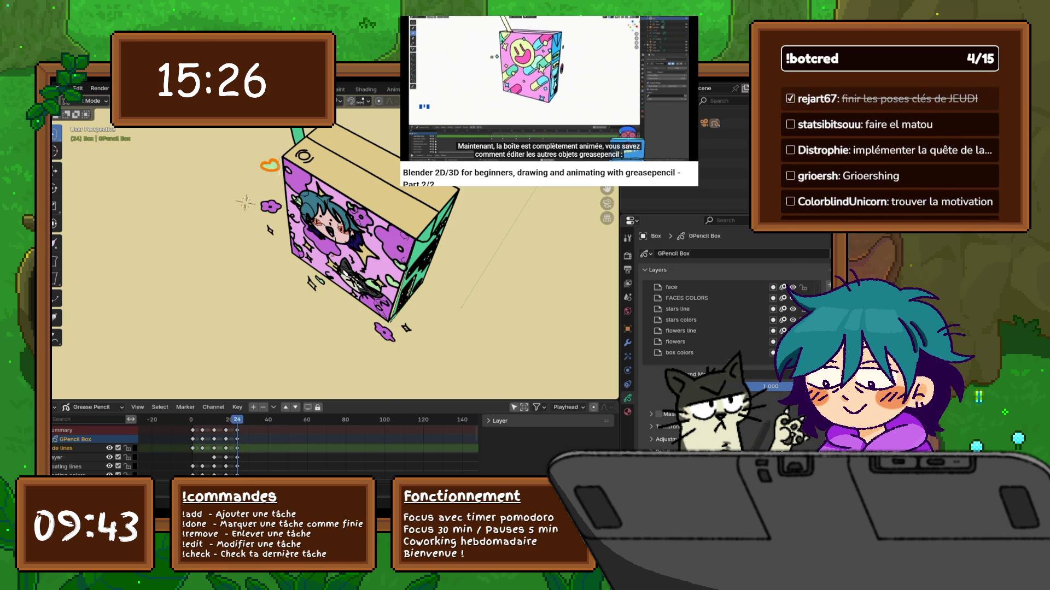
{"action": "key", "text": "g"}
{"action": "key", "text": "z"}
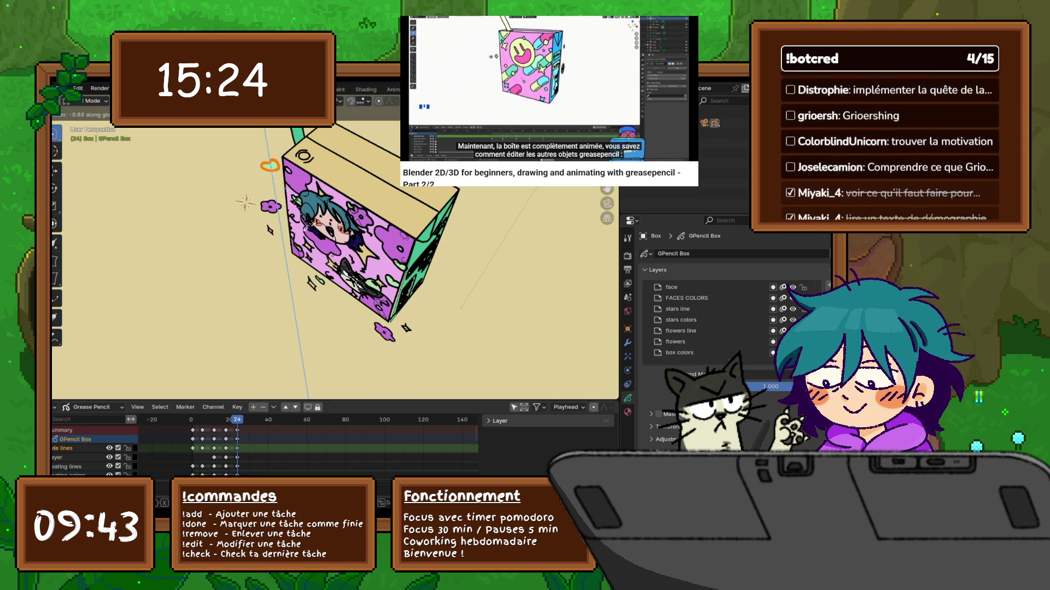
{"action": "key", "text": "Return"}
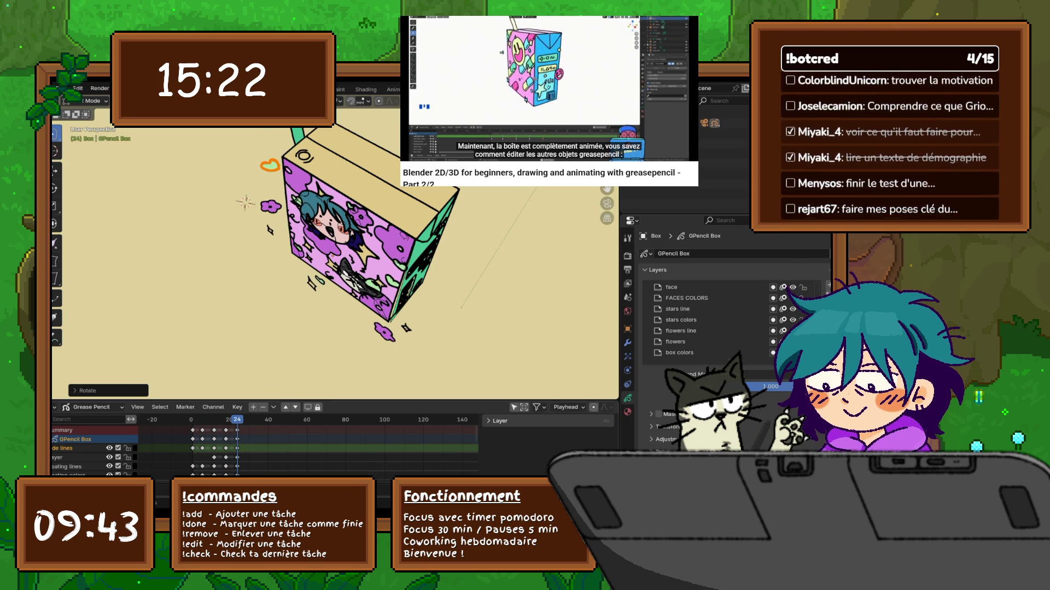
{"action": "key", "text": "Left"}
{"action": "key", "text": "Down"}
{"action": "key", "text": "Down"}
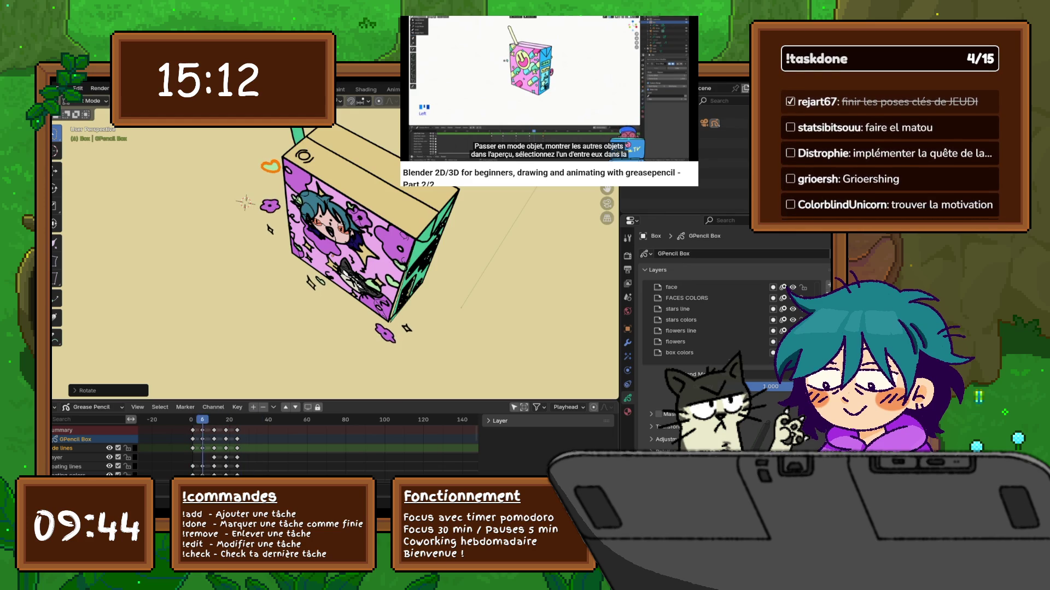
Step: Face the box front and start transforming the flower strokes below it along Z
{"action": "mouse_move", "coordinate": [328, 274]}
{"action": "middle_mouse_down"}
{"action": "mouse_move", "coordinate": [317, 186]}
{"action": "mouse_move", "coordinate": [337, 274]}
{"action": "middle_mouse_up"}
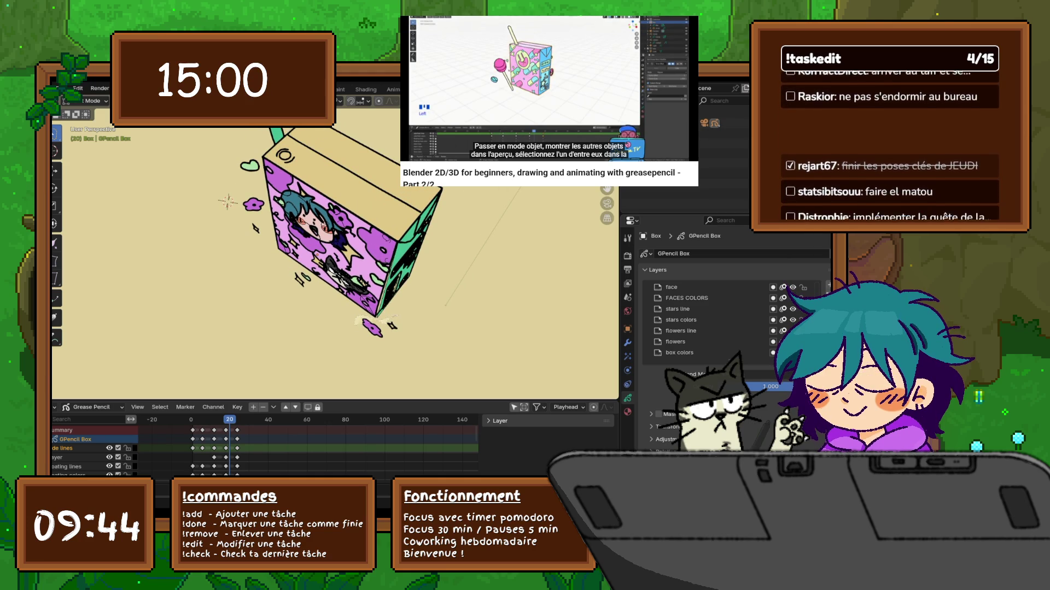
{"action": "left_click", "coordinate": [372, 328]}
{"action": "key", "text": "g"}
{"action": "key", "text": "z"}
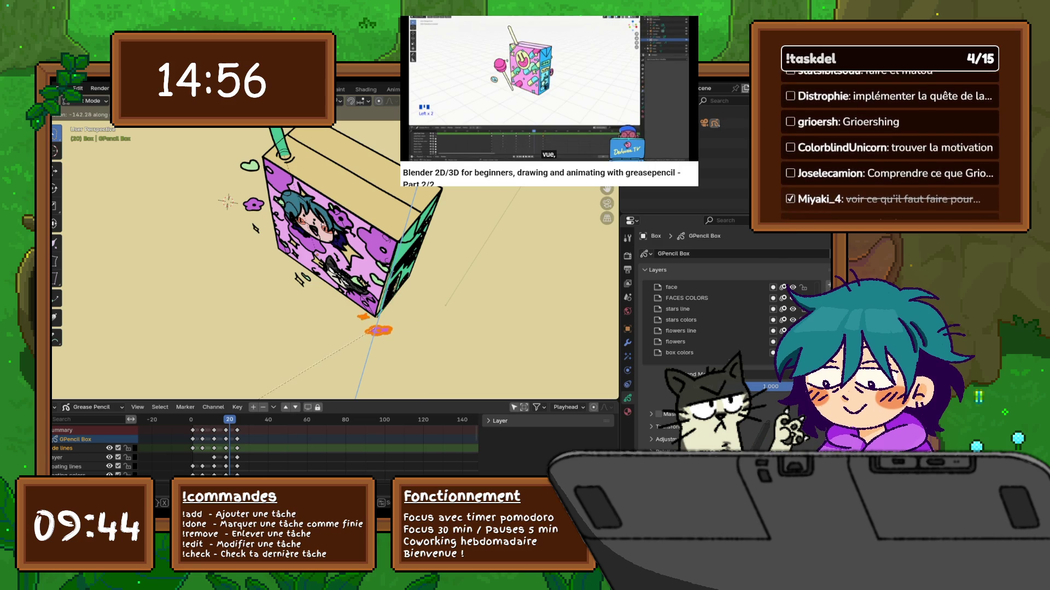
Step: Redo the flower strokes' rotation around the vertical axis
{"action": "key", "text": "Return"}
{"action": "key", "text": "ctrl+z"}
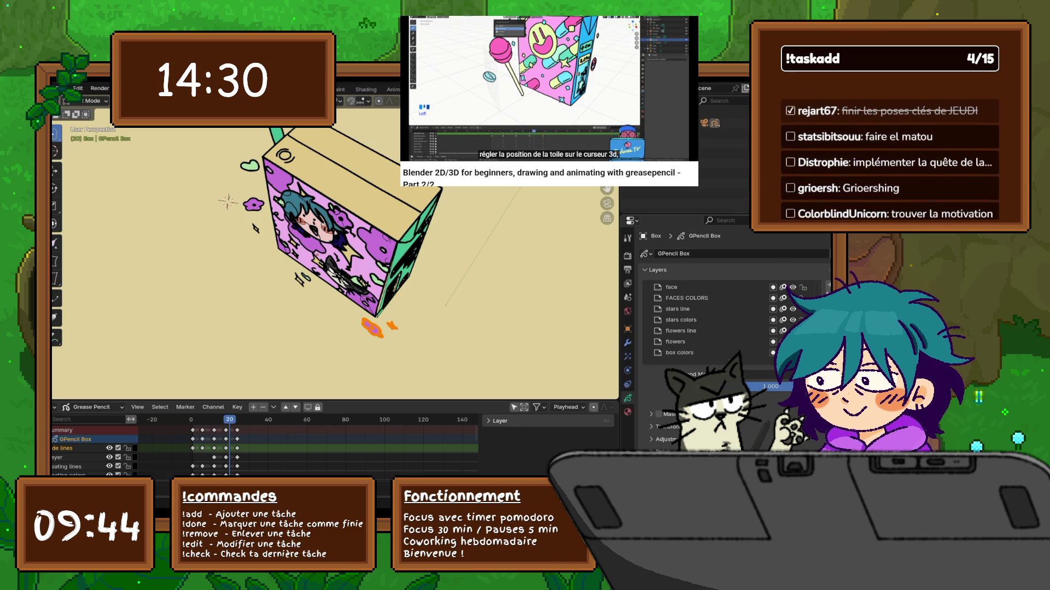
{"action": "key", "text": "z"}
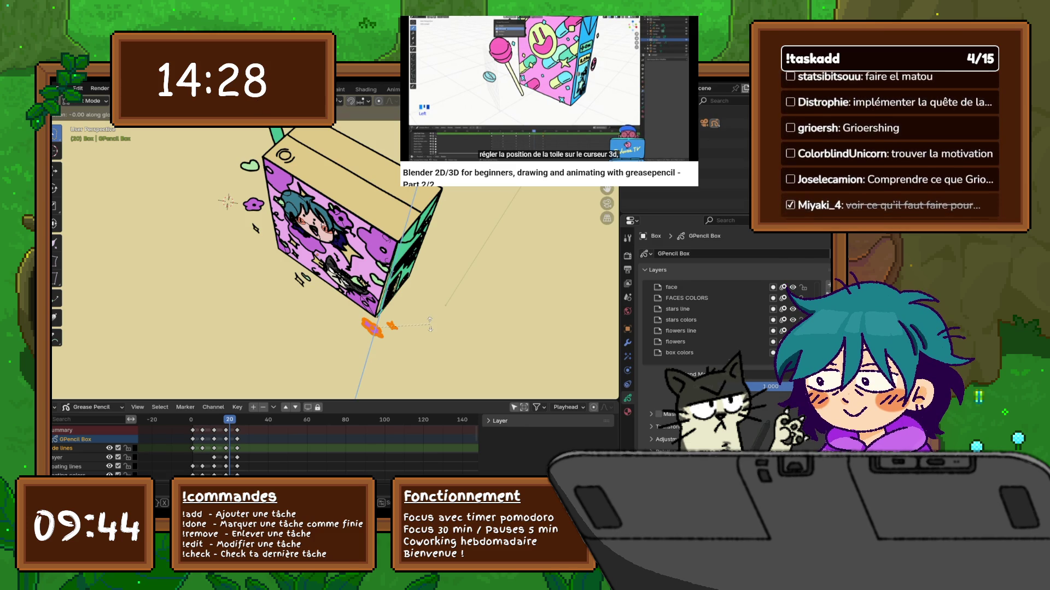
{"action": "left_click", "coordinate": [430, 324]}
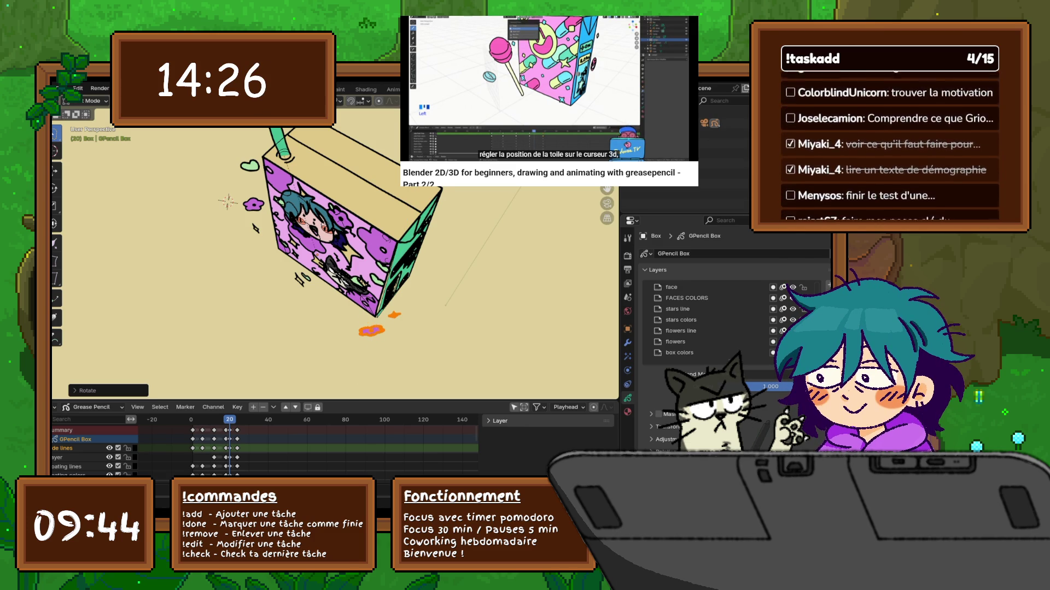
{"action": "key", "text": "Down"}
{"action": "key", "text": "Down"}
{"action": "key", "text": "Down"}
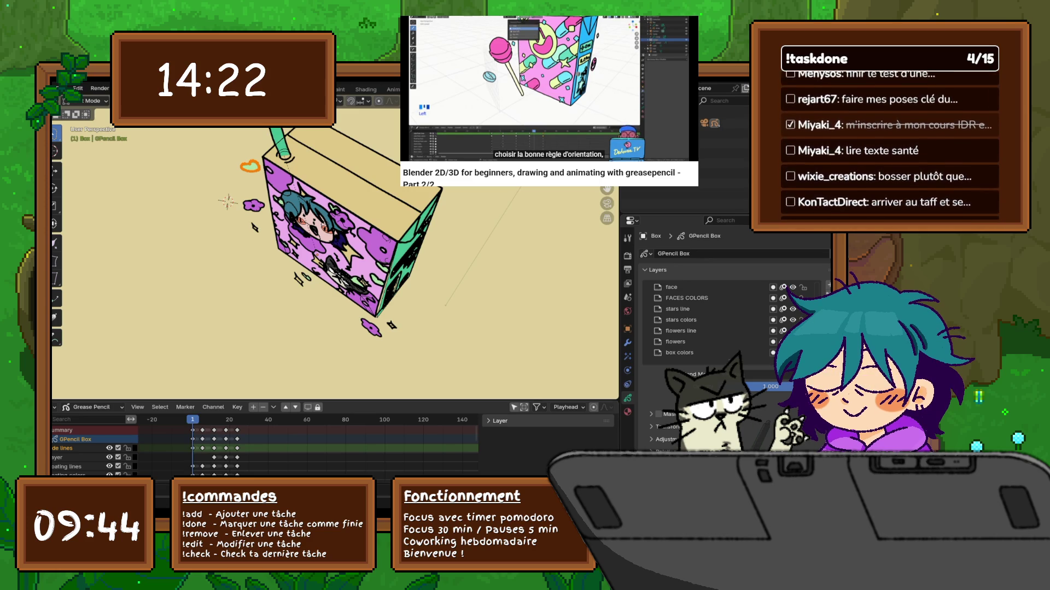
Step: Rotate the flower and star strokes below the box around Z on frames 1 and 6
{"action": "left_click_drag", "start_coordinate": [392, 316], "coordinate": [356, 340]}
{"action": "key", "text": "s"}
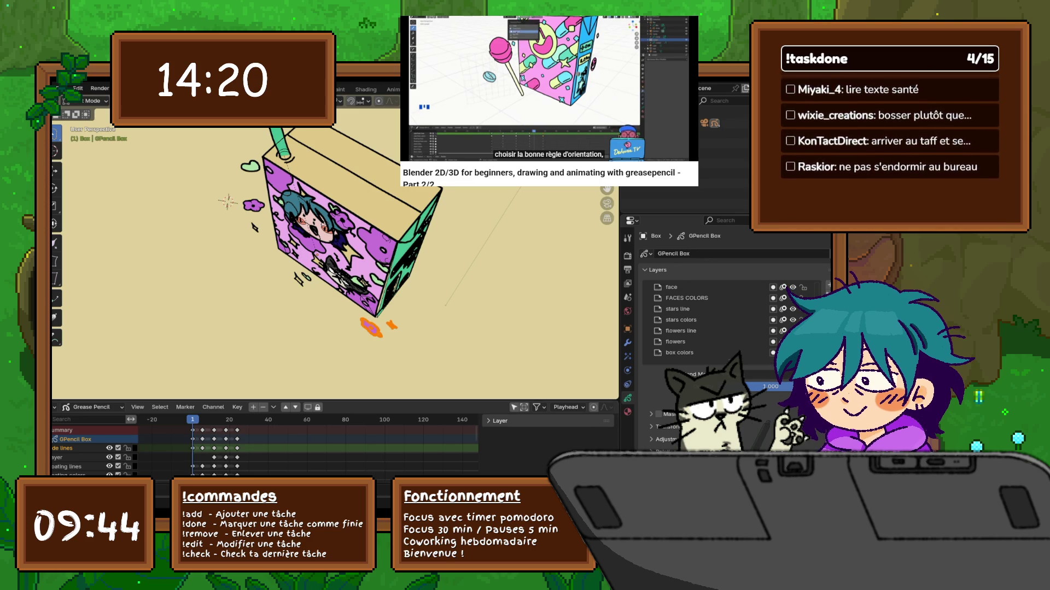
{"action": "key", "text": "z"}
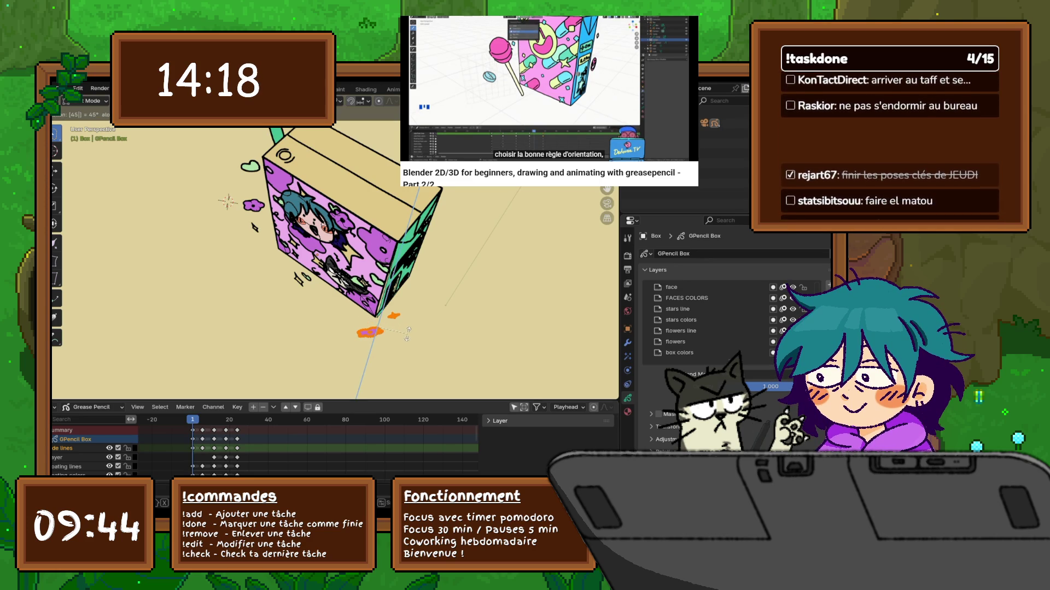
{"action": "left_click", "coordinate": [407, 331]}
{"action": "key", "text": "Up"}
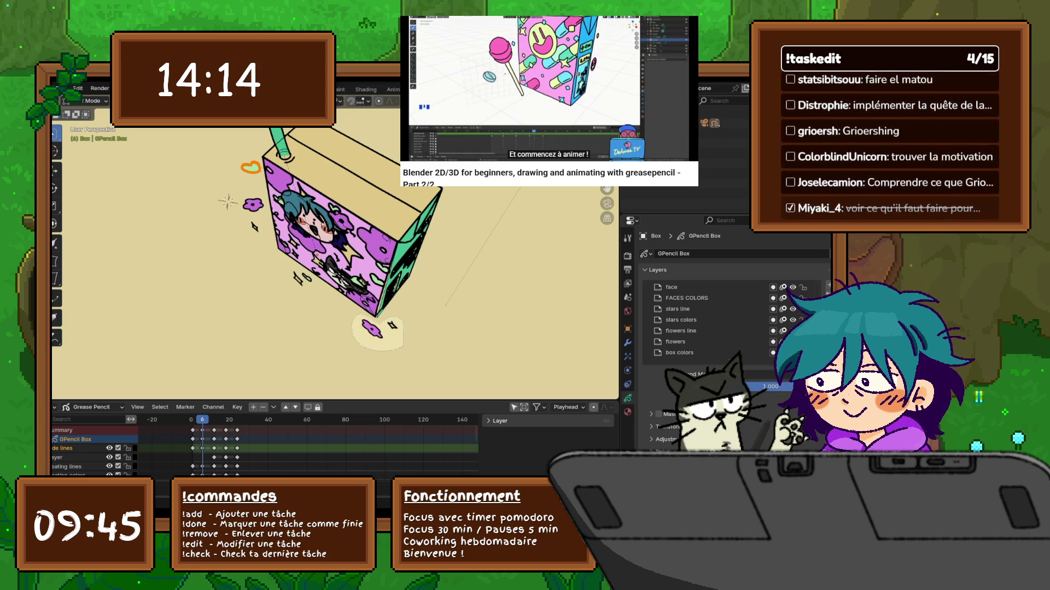
{"action": "left_click_drag", "start_coordinate": [395, 318], "coordinate": [358, 346]}
{"action": "key", "text": "g"}
{"action": "key", "text": "z"}
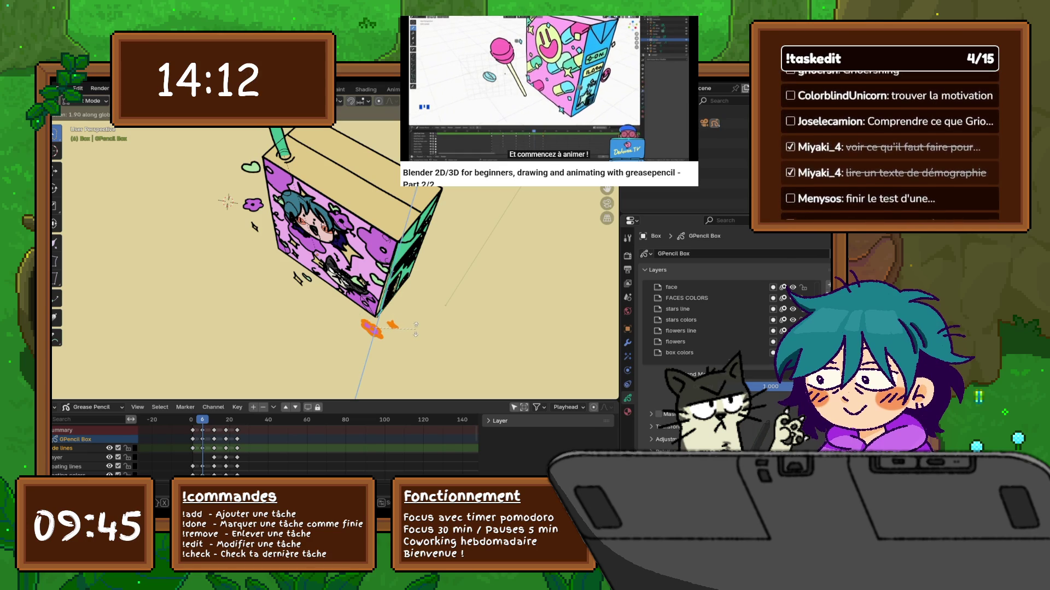
{"action": "left_click", "coordinate": [416, 329]}
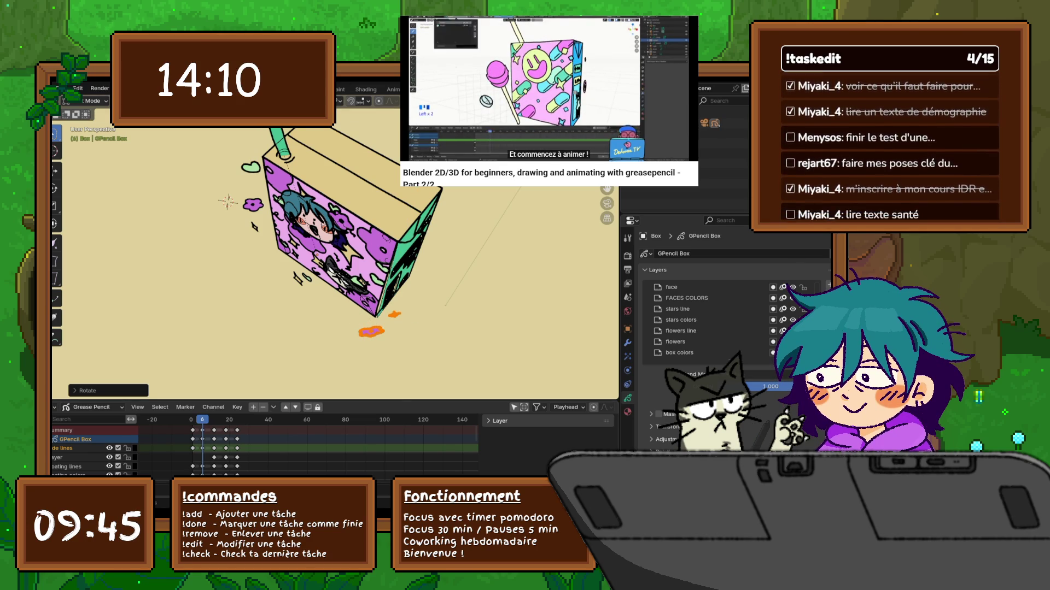
Step: Give the orange flower strokes new Z rotations on frames 12 and 18
{"action": "key", "text": "Up"}
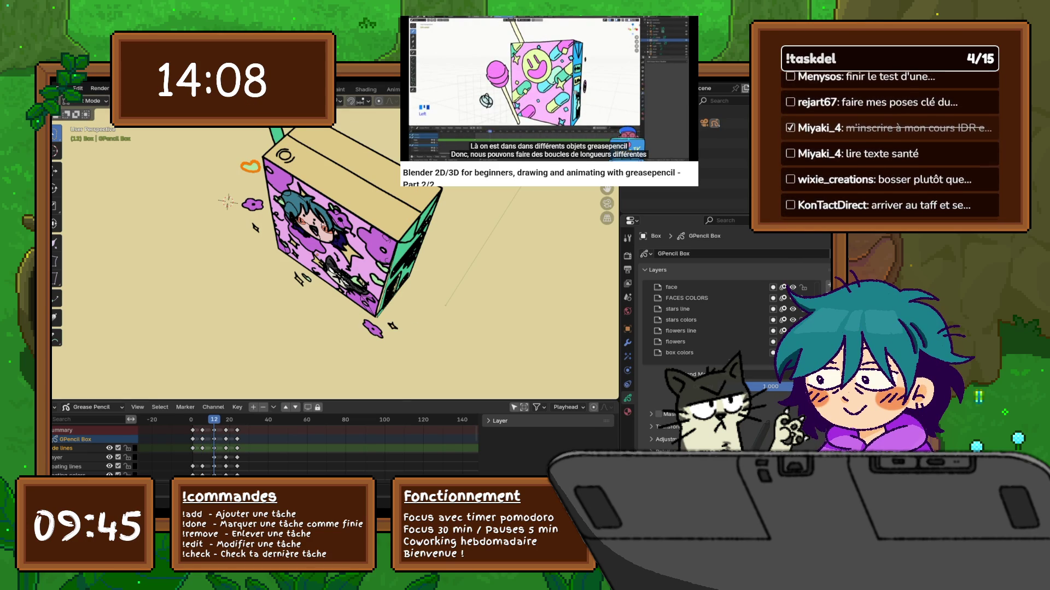
{"action": "left_click", "coordinate": [373, 328]}
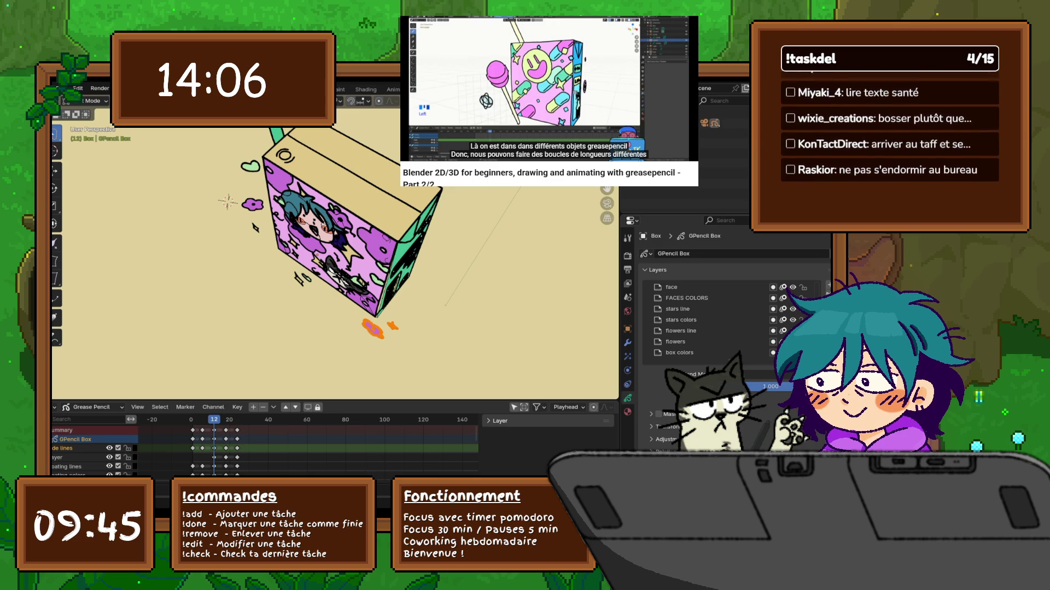
{"action": "key", "text": "g"}
{"action": "key", "text": "z"}
{"action": "key", "text": "r"}
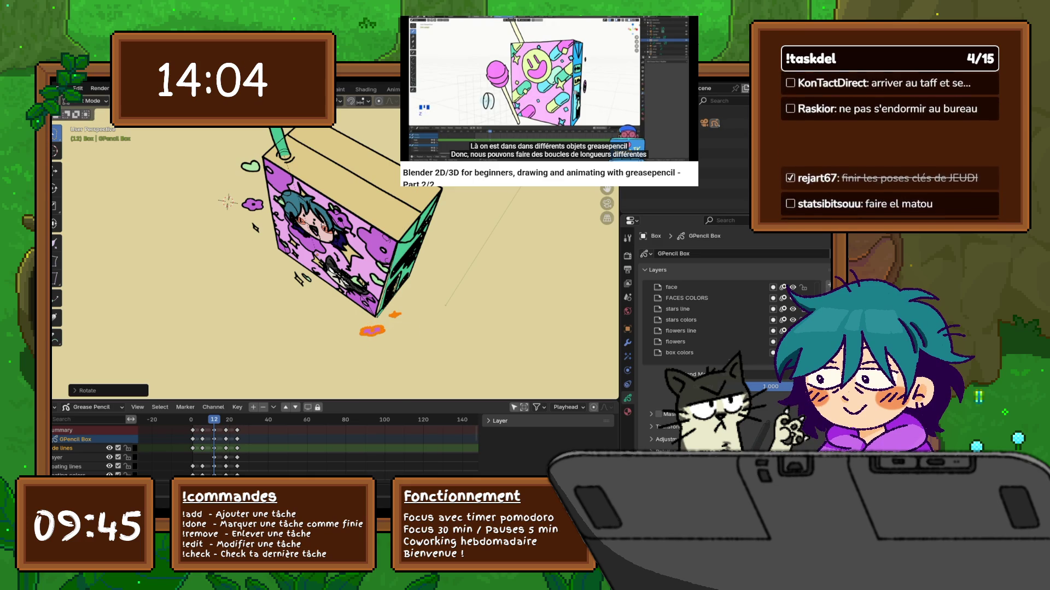
{"action": "key", "text": "Return"}
{"action": "key", "text": "space"}
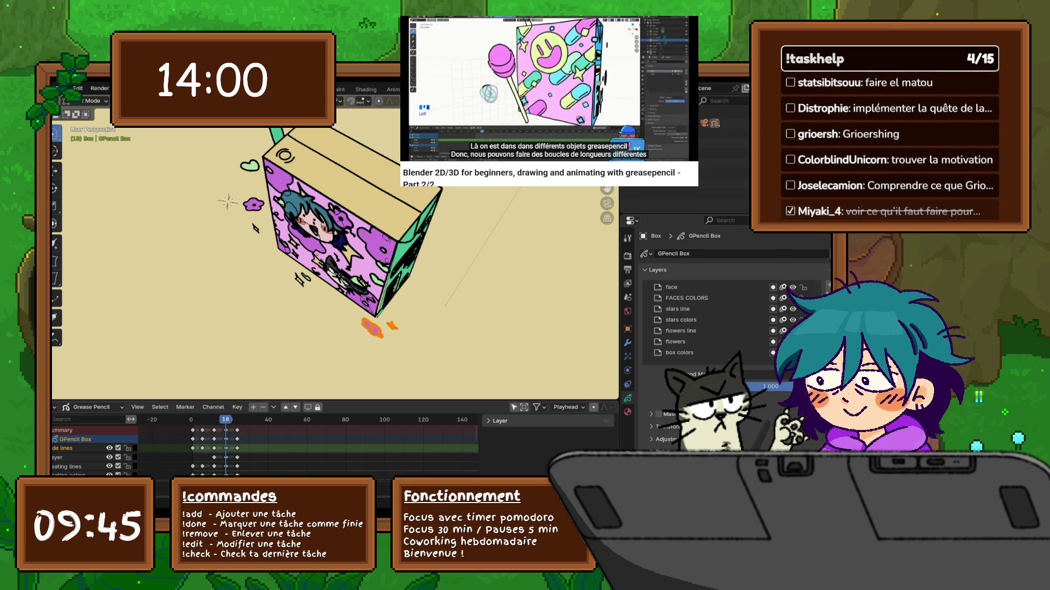
{"action": "key", "text": "g"}
{"action": "key", "text": "z"}
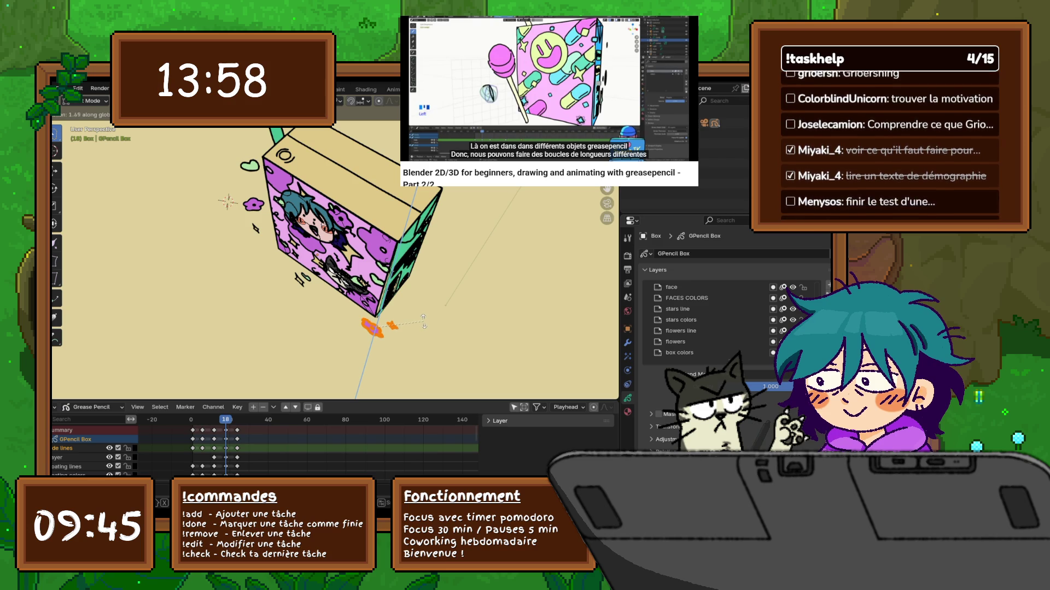
{"action": "left_click", "coordinate": [424, 322]}
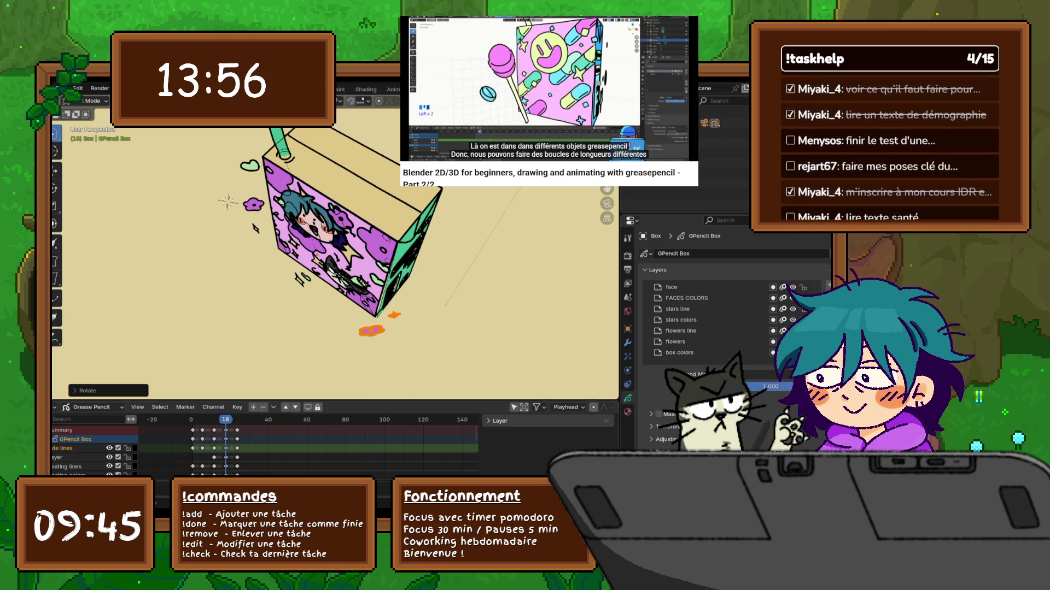
Step: Set the orange flower's rotation on frame 24, then step back to frame 23
{"action": "key", "text": "space"}
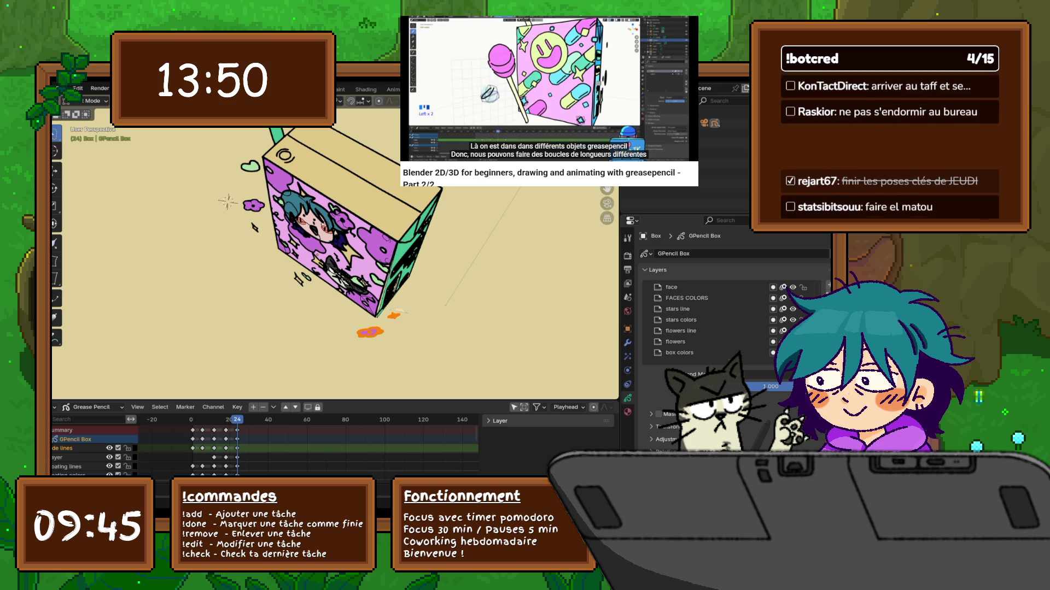
{"action": "key", "text": "g"}
{"action": "key", "text": "z"}
{"action": "left_click", "coordinate": [435, 324]}
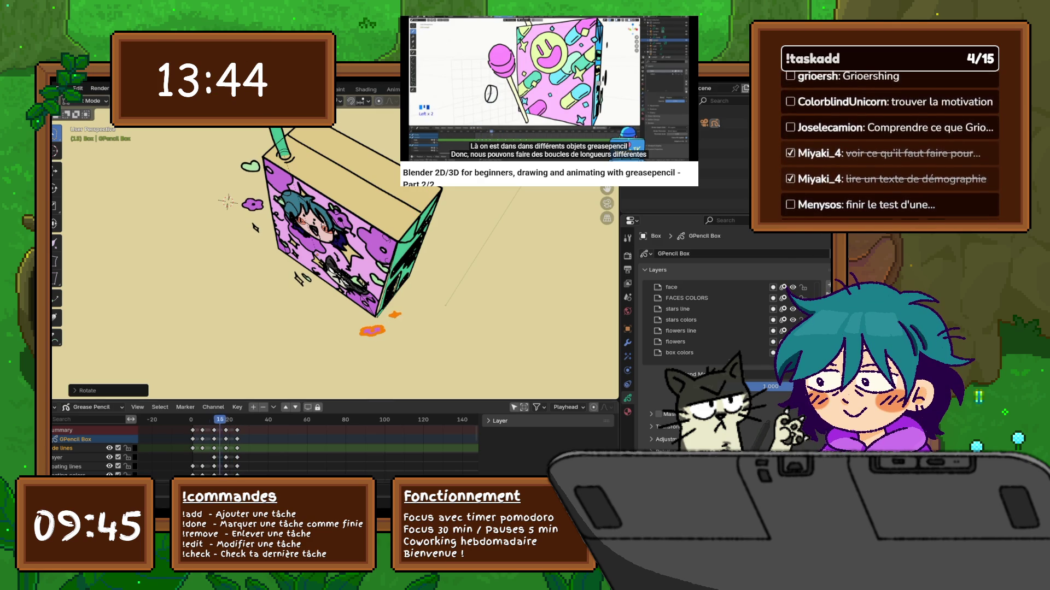
{"action": "key", "text": "Left"}
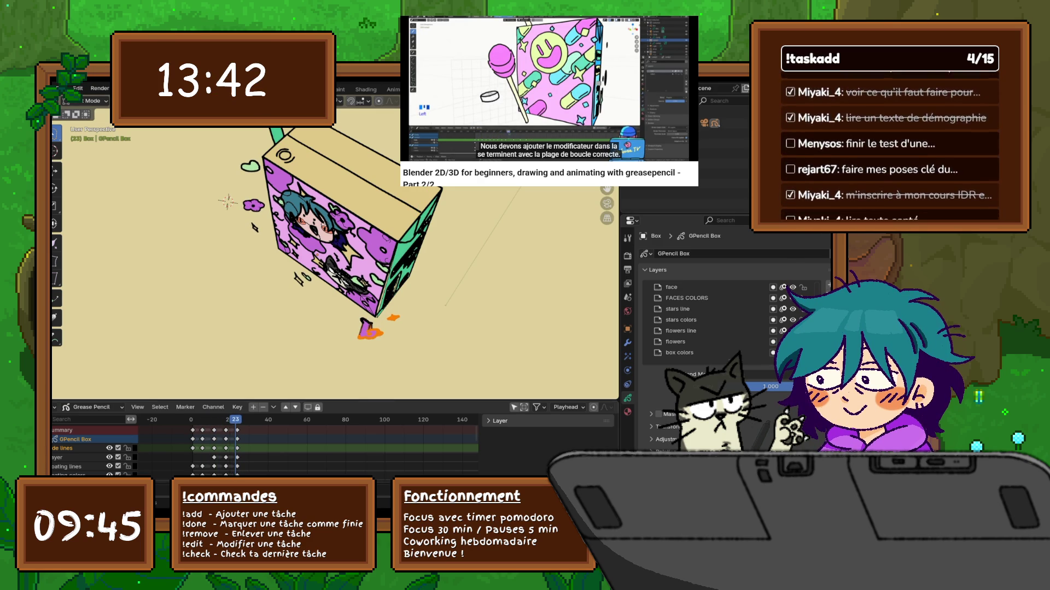
Step: Orbit and zoom so the box's decorated front fills the view, then rewind to frame 1
{"action": "scroll", "coordinate": [335, 246], "scroll_direction": "down", "scroll_amount": 2}
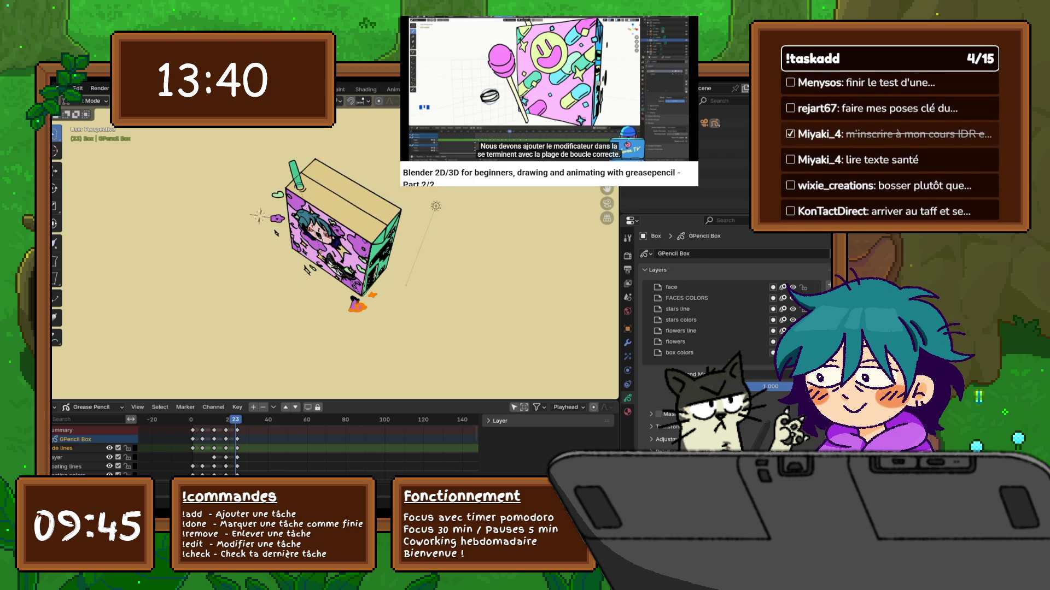
{"action": "middle_click_drag", "start_coordinate": [335, 246], "coordinate": [322, 243]}
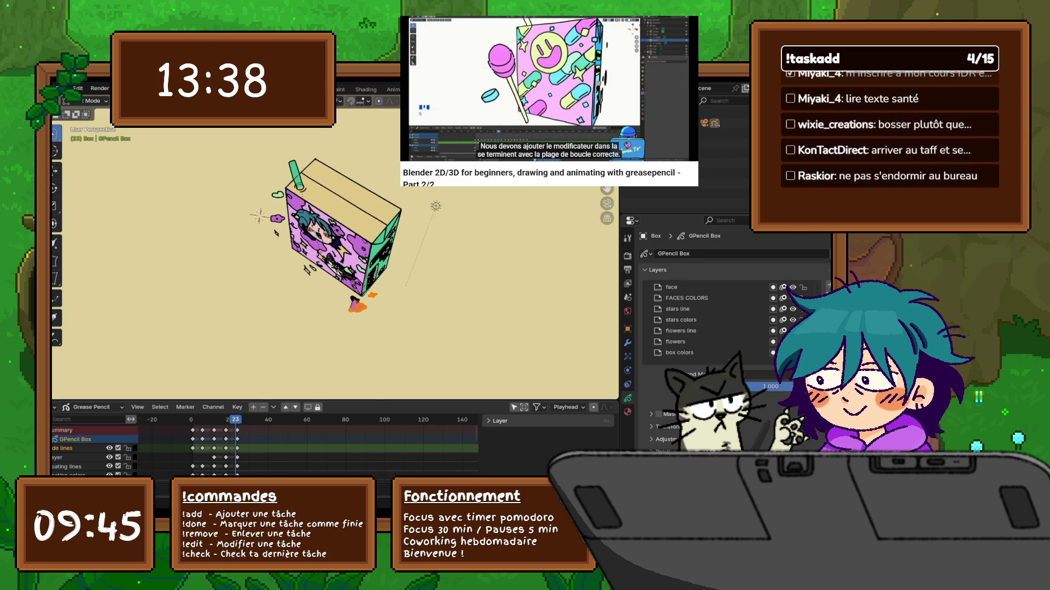
{"action": "scroll", "coordinate": [335, 246], "scroll_direction": "up", "scroll_amount": 3}
{"action": "scroll", "coordinate": [335, 246], "scroll_direction": "down", "scroll_amount": 1}
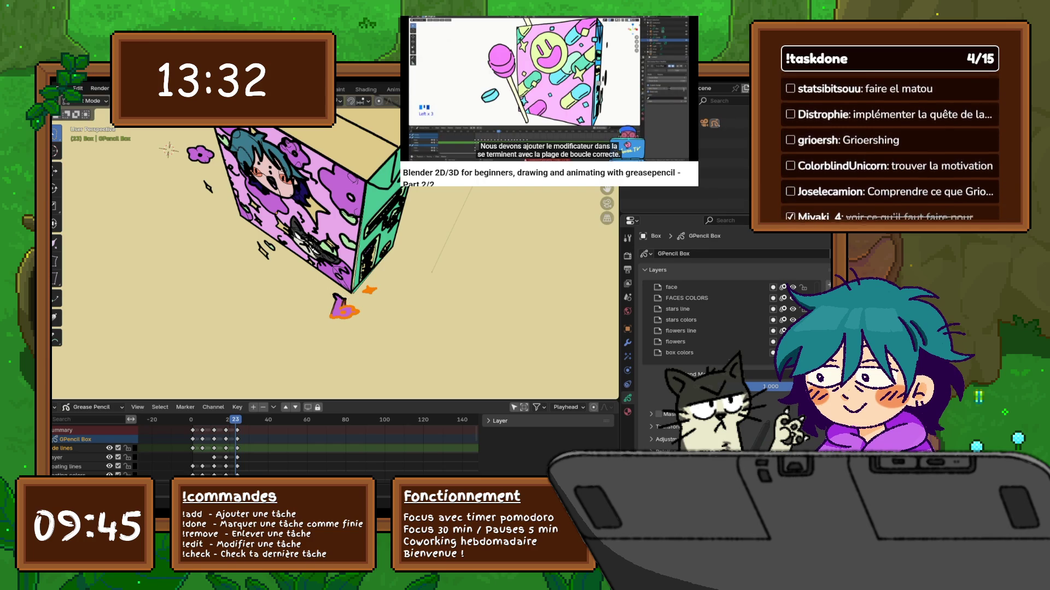
{"action": "mouse_move", "coordinate": [340, 306]}
{"action": "middle_mouse_down"}
{"action": "mouse_move", "coordinate": [358, 287]}
{"action": "mouse_move", "coordinate": [345, 275]}
{"action": "middle_mouse_up"}
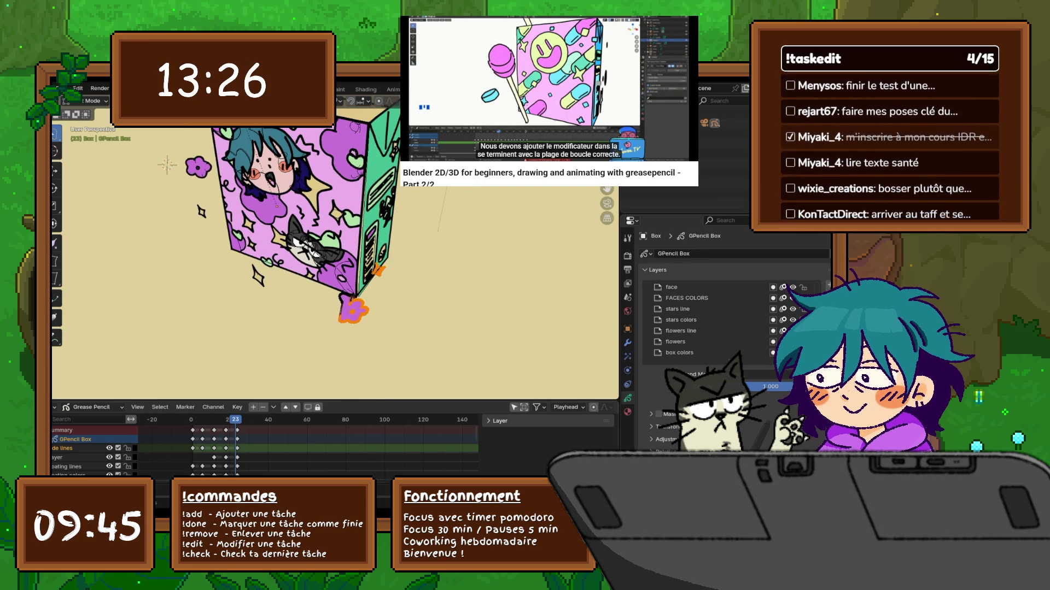
{"action": "key", "text": "shift+Left"}
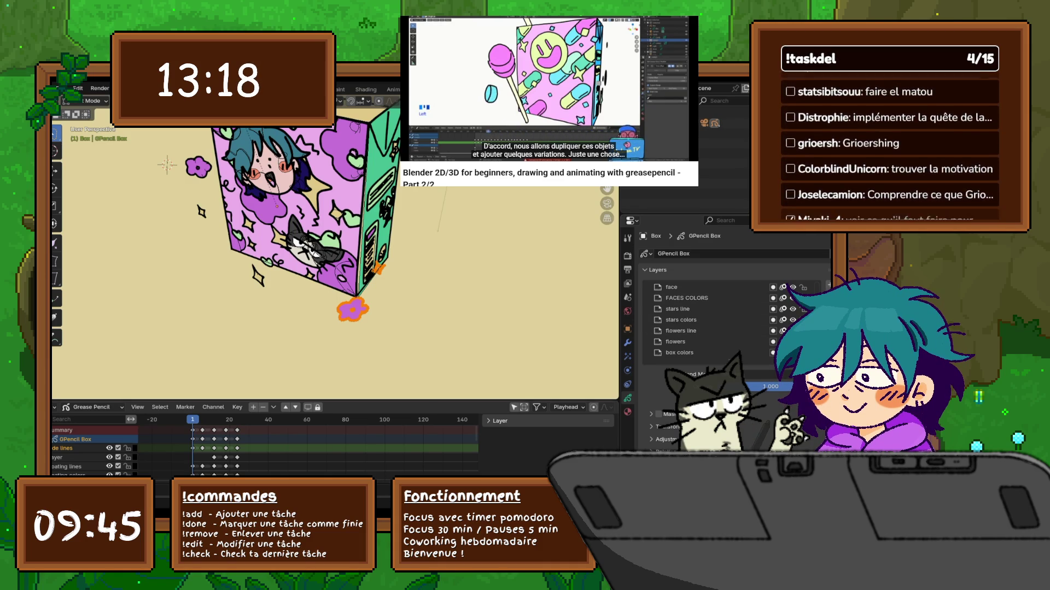
Step: Scrub between frames 22 and 23 and play the animation to check the orange flower's rotation
{"action": "key", "text": "shift+Right"}
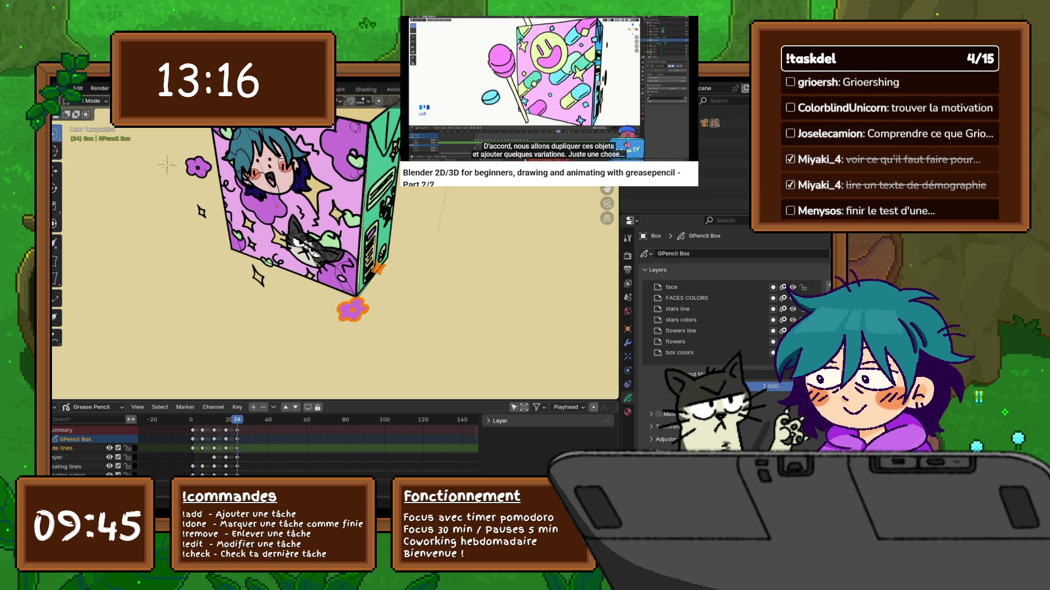
{"action": "key", "text": "Left"}
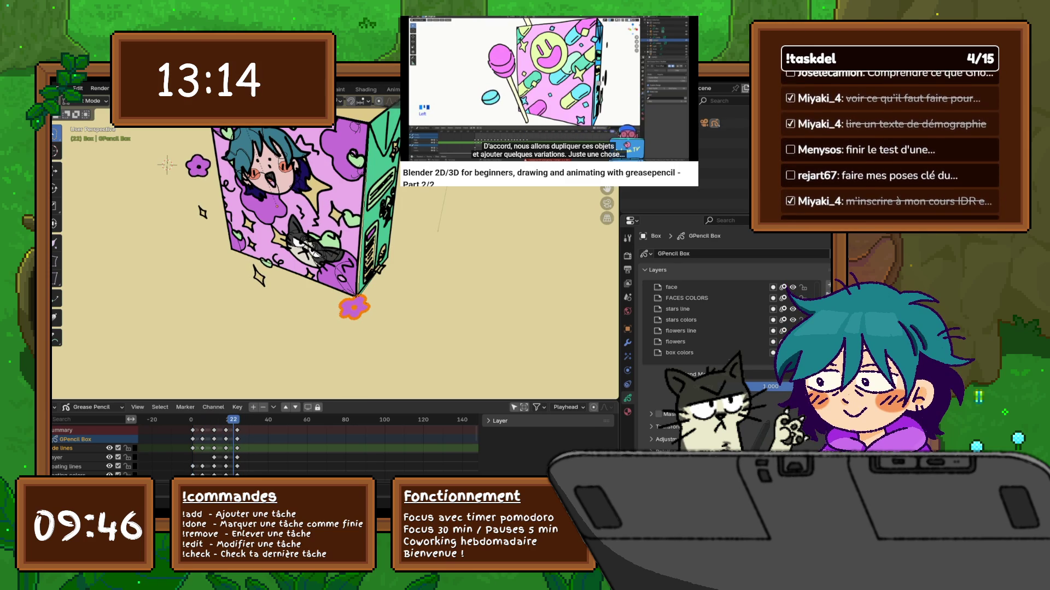
{"action": "key", "text": "Right"}
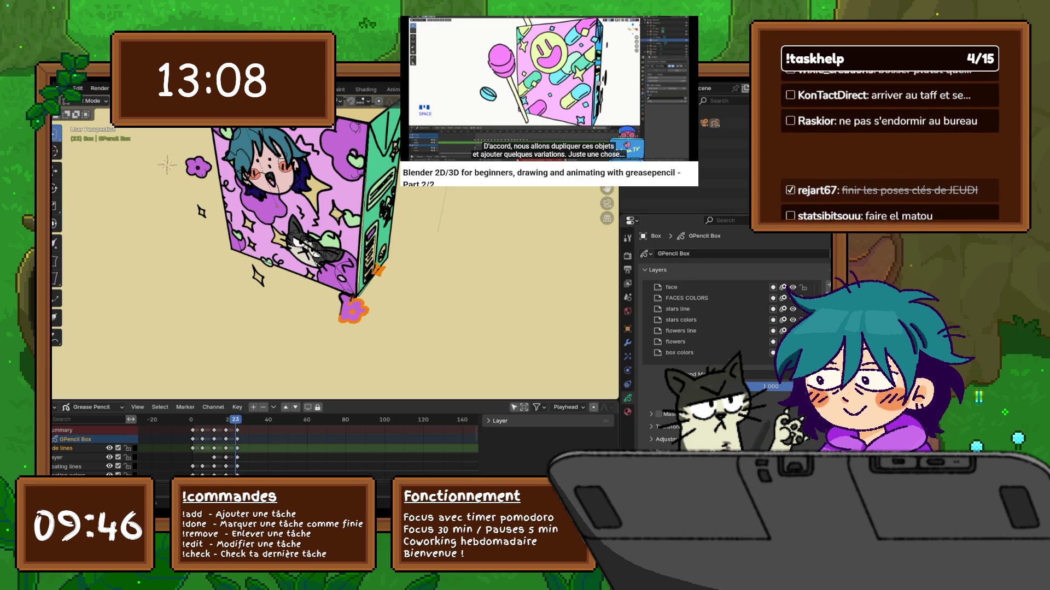
{"action": "key", "text": "space"}
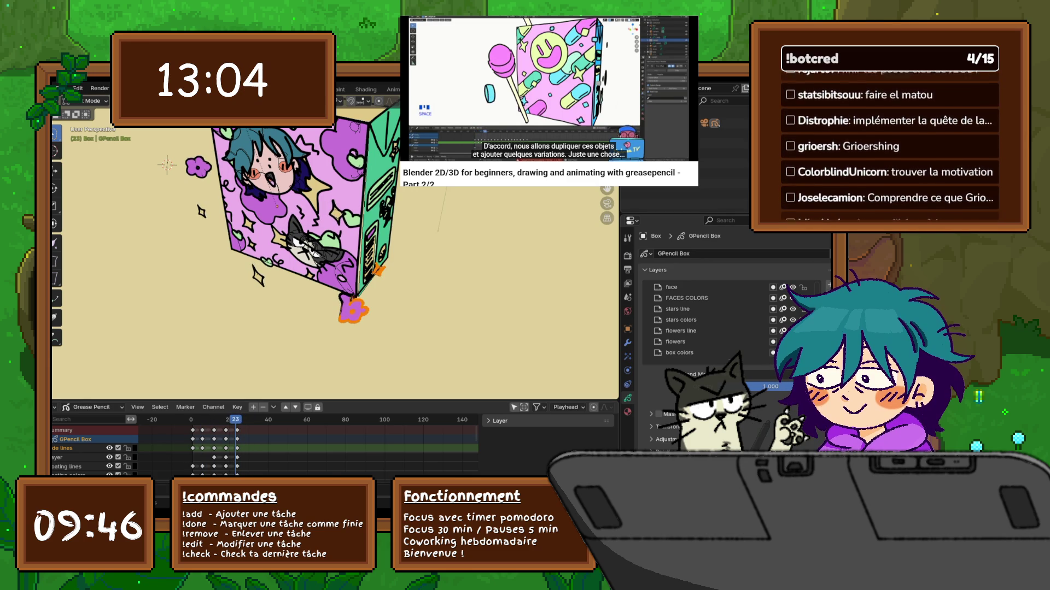
{"action": "middle_click_drag", "start_coordinate": [338, 246], "coordinate": [295, 252]}
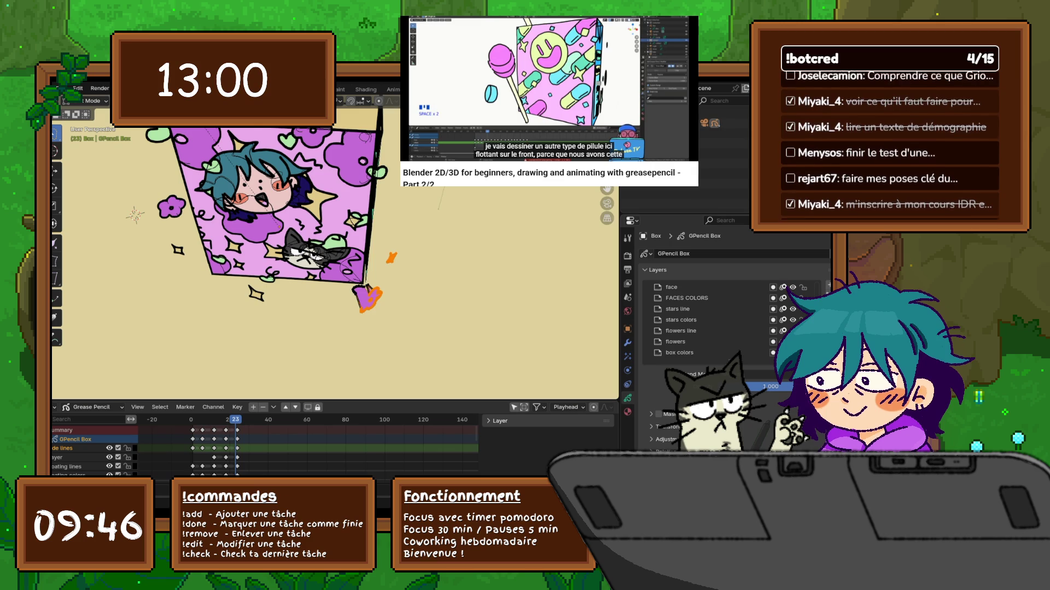
{"action": "key", "text": "Right"}
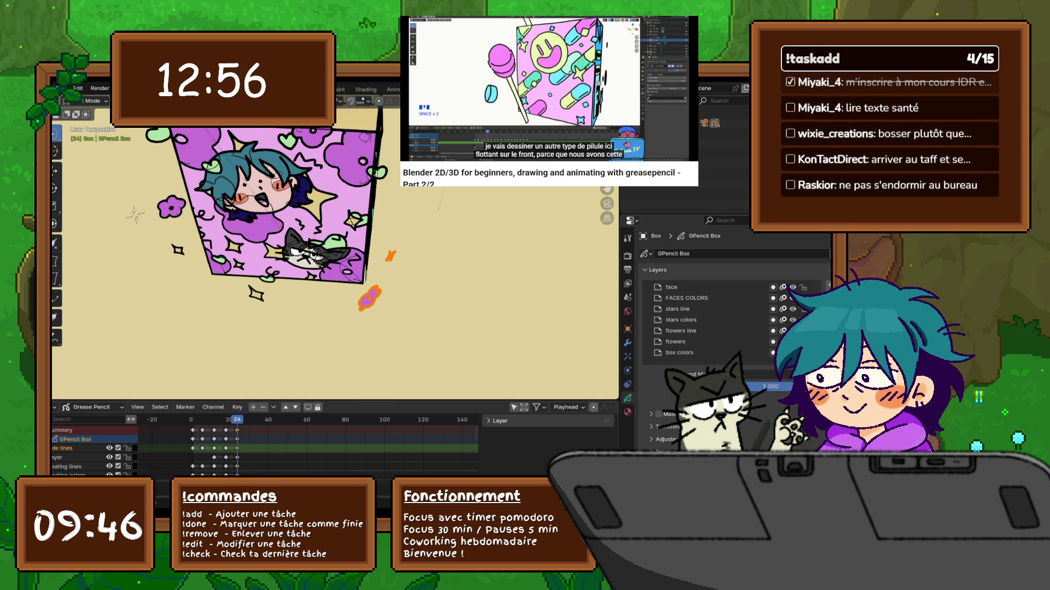
Step: Shift the frame-23 keyframes to frame 24 and check the keys at frames 12 and 24
{"action": "key", "text": "g"}
{"action": "key", "text": "Return"}
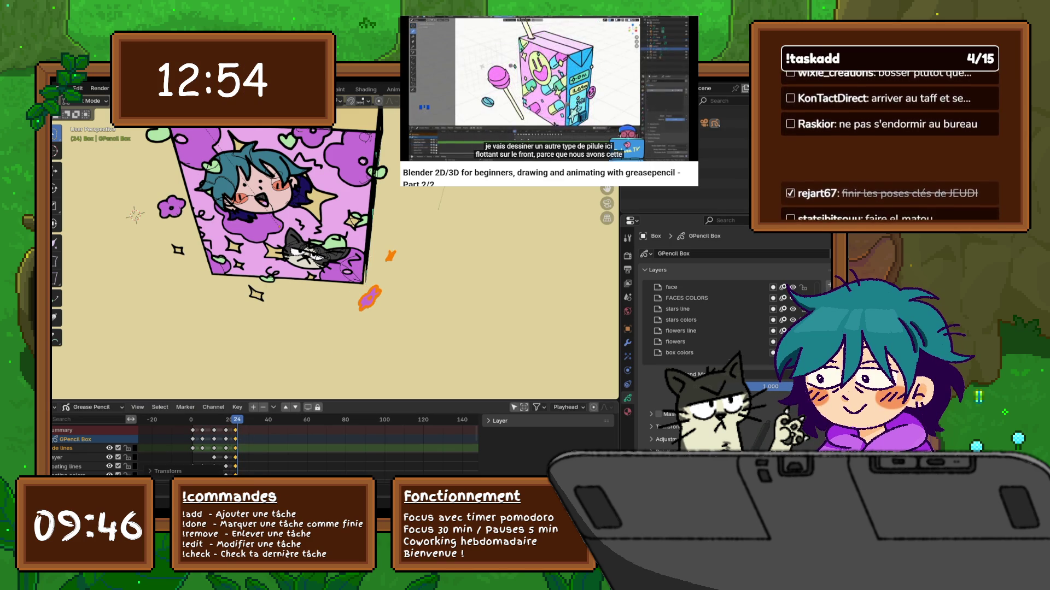
{"action": "key", "text": "Left"}
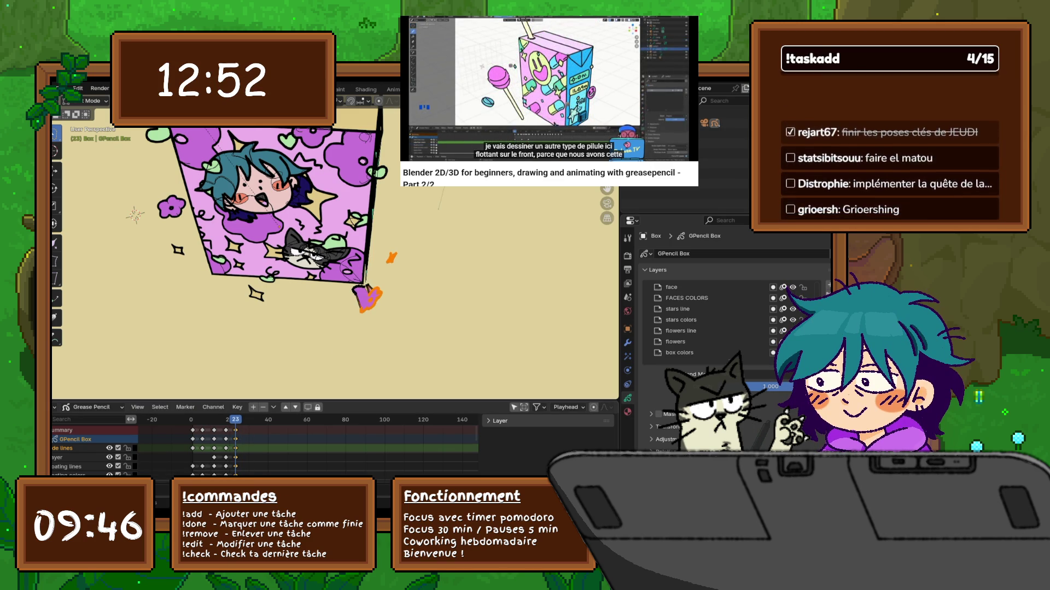
{"action": "key", "text": "Left"}
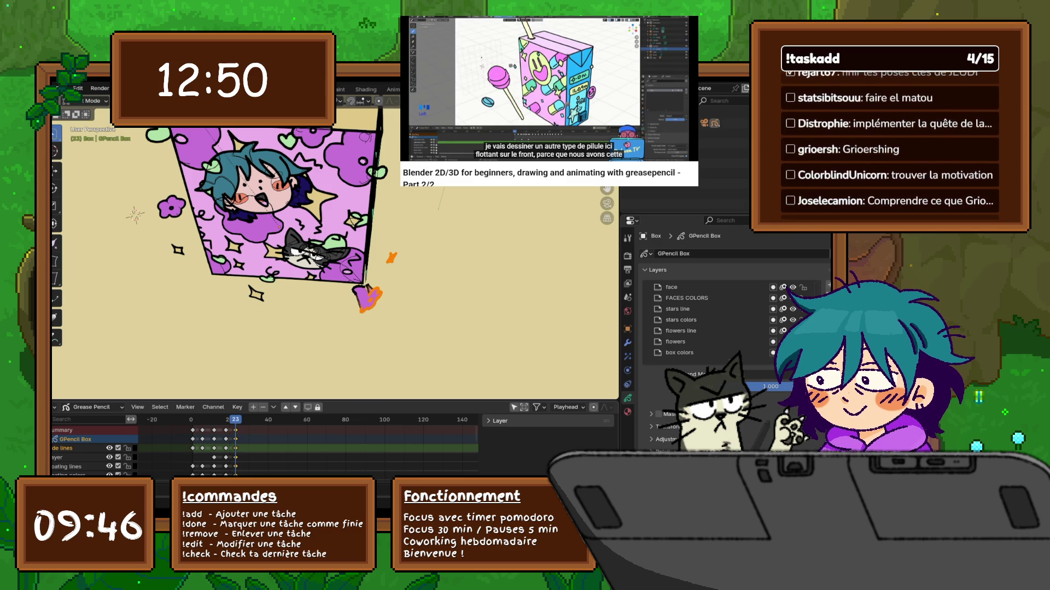
{"action": "key", "text": "Right"}
{"action": "key", "text": "Right"}
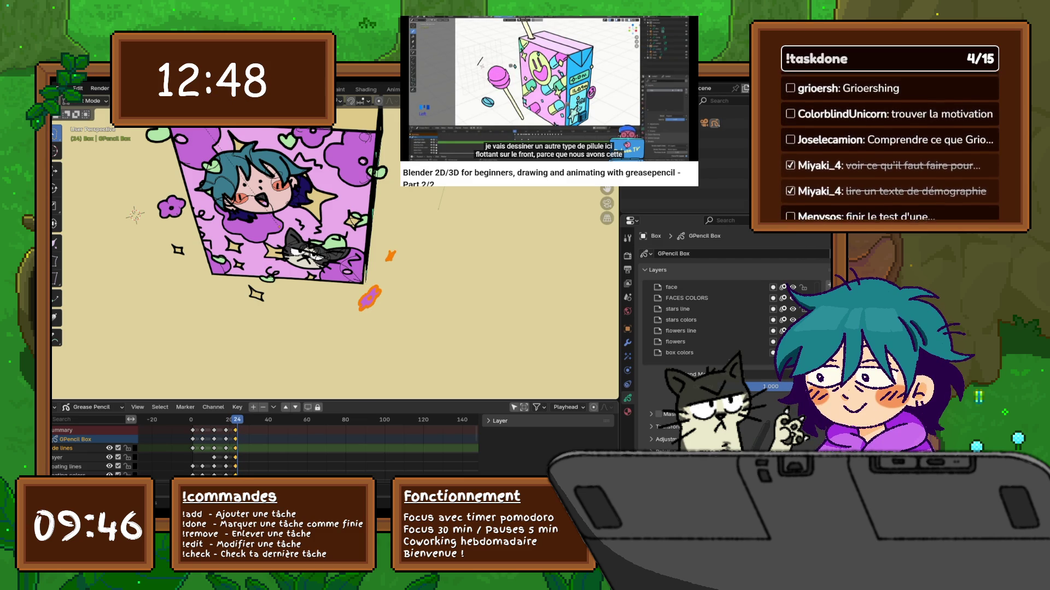
{"action": "left_click_drag", "start_coordinate": [235, 430], "coordinate": [237, 430]}
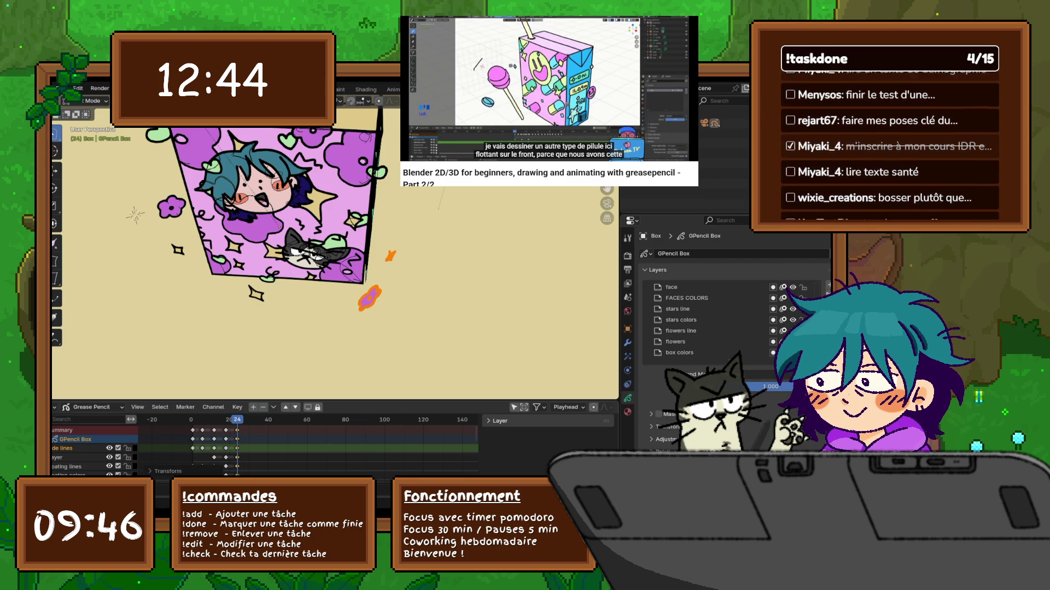
{"action": "key", "text": "Down"}
{"action": "key", "text": "Down"}
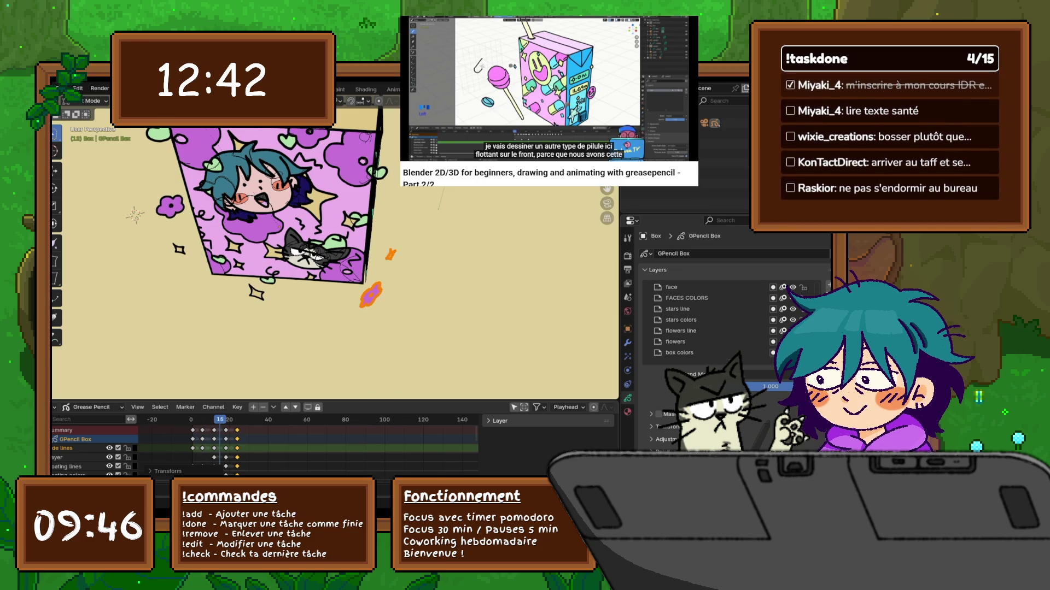
{"action": "key", "text": "Up"}
{"action": "key", "text": "Up"}
{"action": "scroll", "coordinate": [306, 443], "scroll_direction": "down", "scroll_amount": 1}
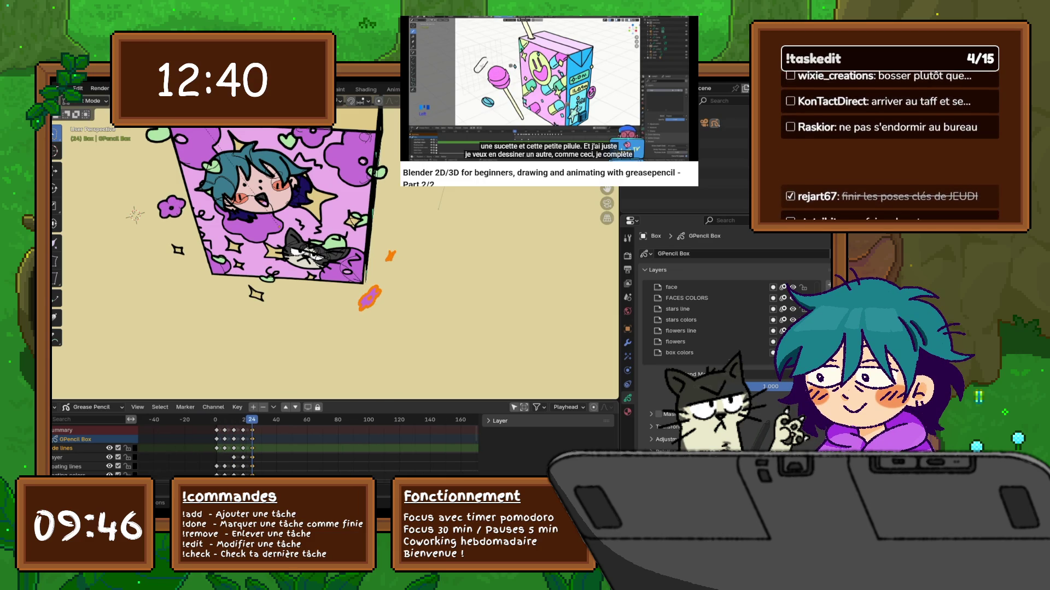
Step: Enlarge the dope sheet, select the first keyframes across all layers and paste the copied keys
{"action": "left_click_drag", "start_coordinate": [328, 401], "coordinate": [328, 205]}
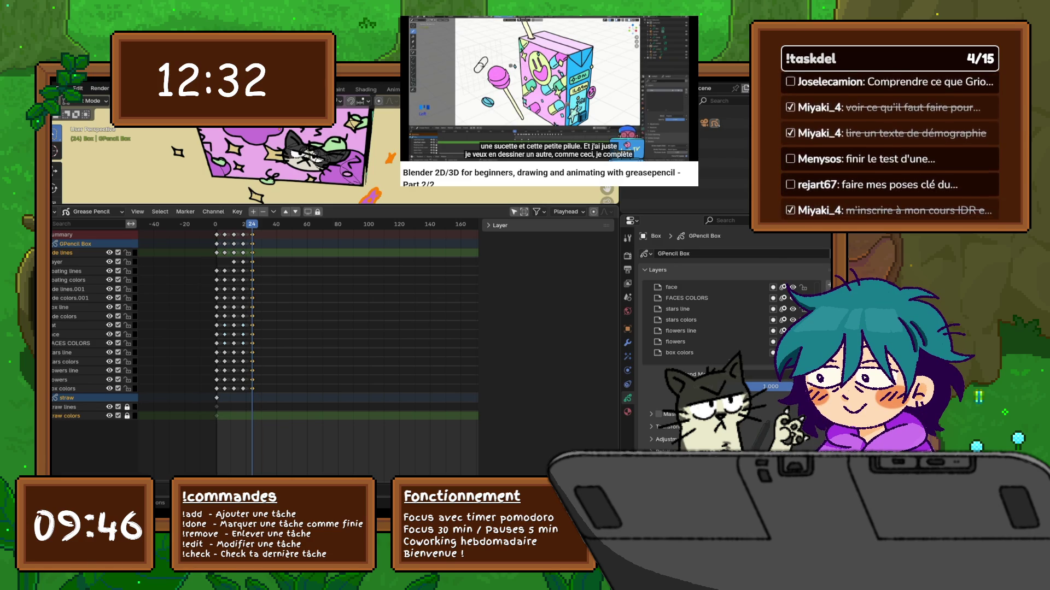
{"action": "left_click", "coordinate": [679, 352]}
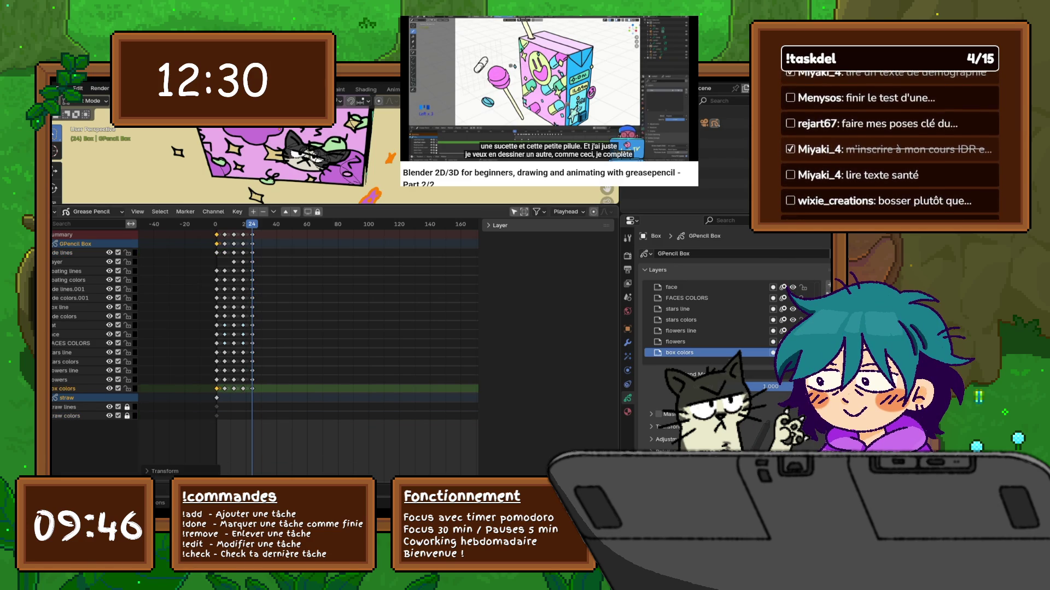
{"action": "left_click_drag", "start_coordinate": [220, 229], "coordinate": [212, 394]}
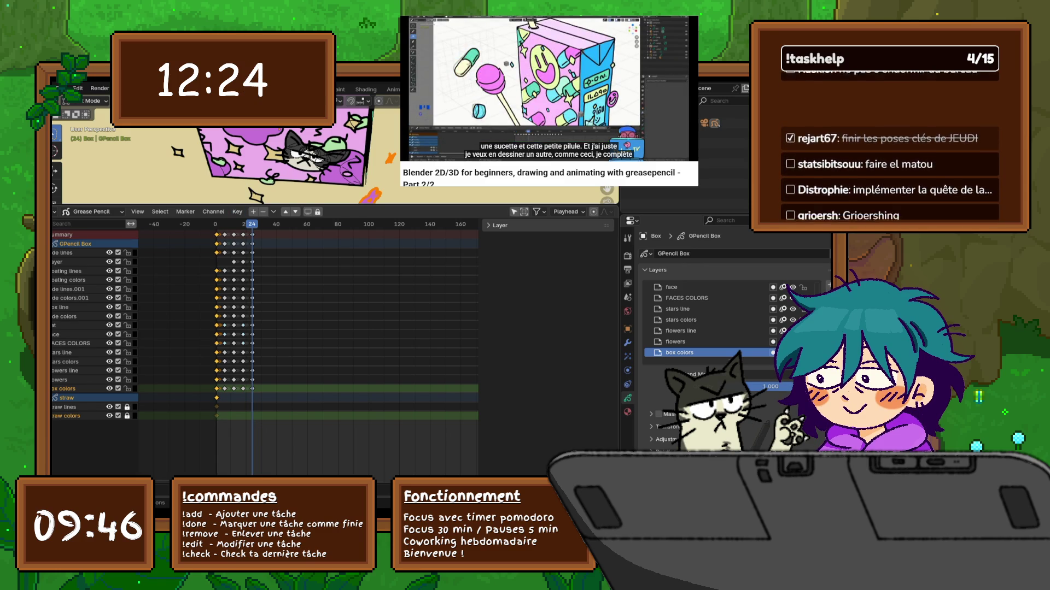
{"action": "key", "text": "ctrl+v"}
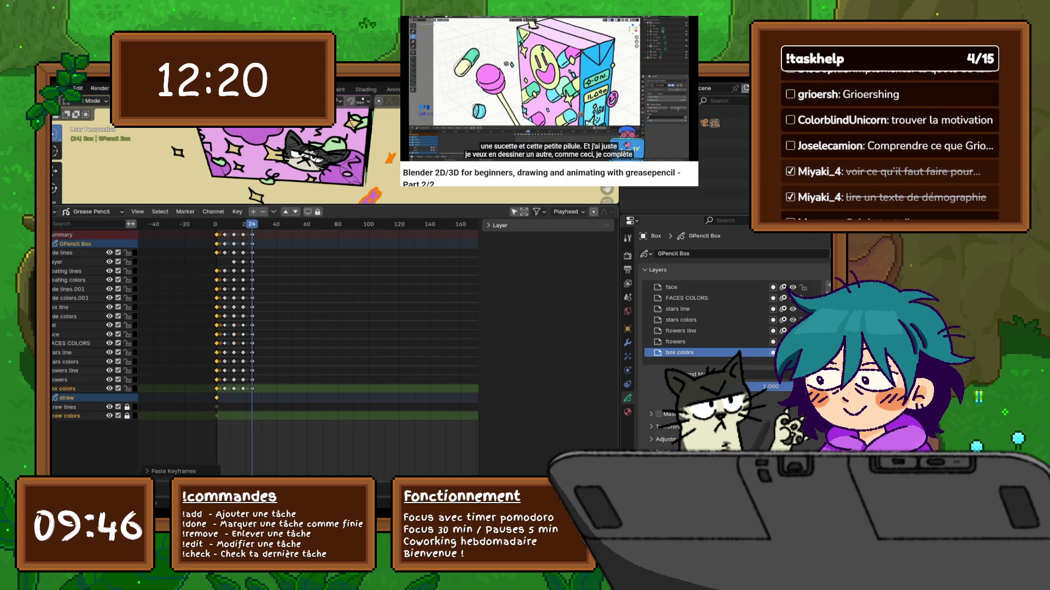
Step: Shift the GPencil Box frame-24 keys one frame later and enlarge the 3D viewport
{"action": "key", "text": "Left"}
{"action": "key", "text": "Left"}
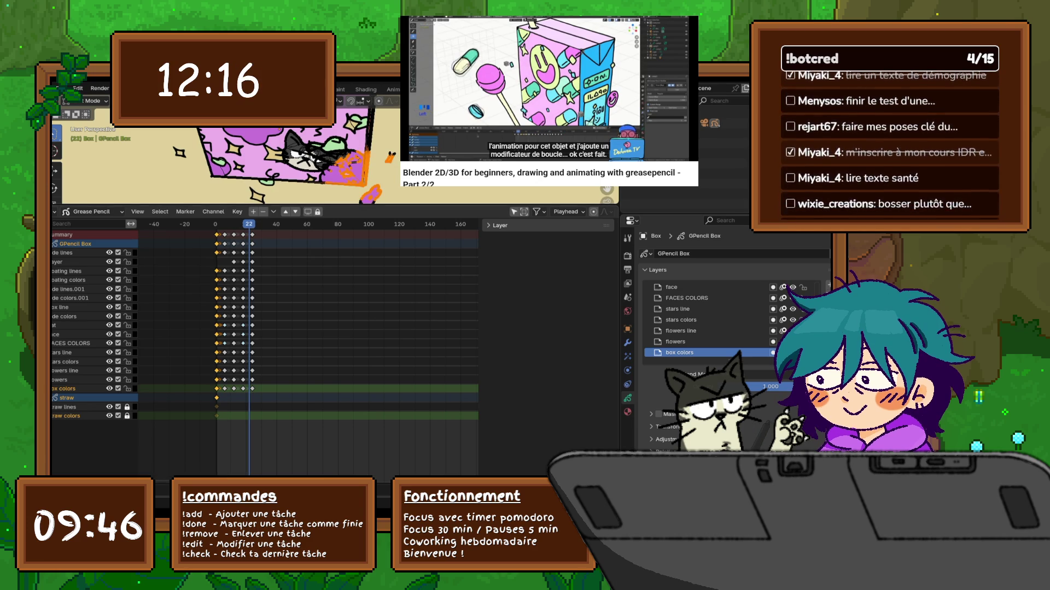
{"action": "key", "text": "Right"}
{"action": "key", "text": "Right"}
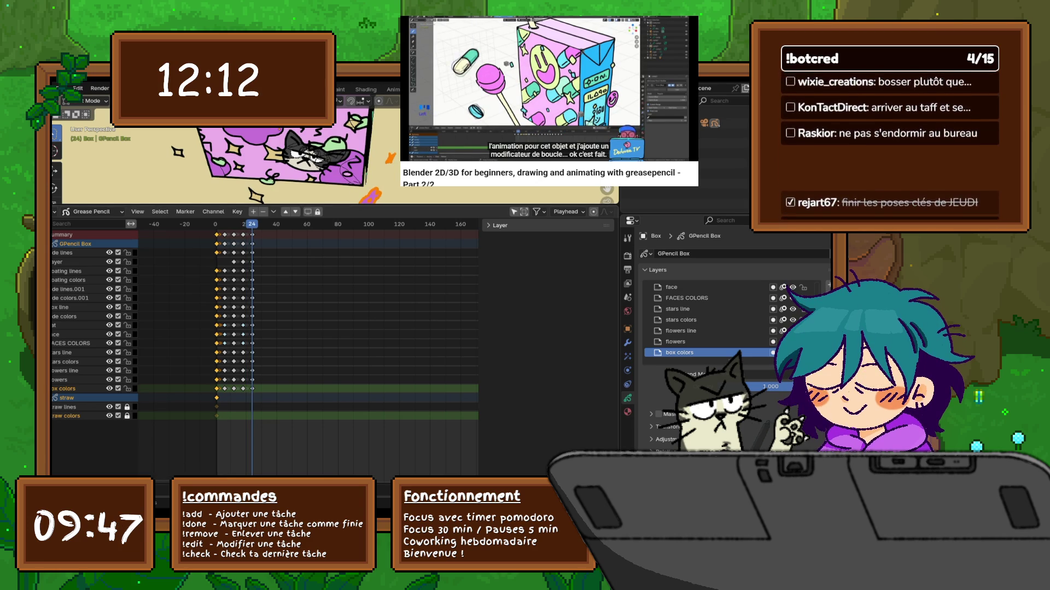
{"action": "left_click_drag", "start_coordinate": [257, 395], "coordinate": [257, 395]}
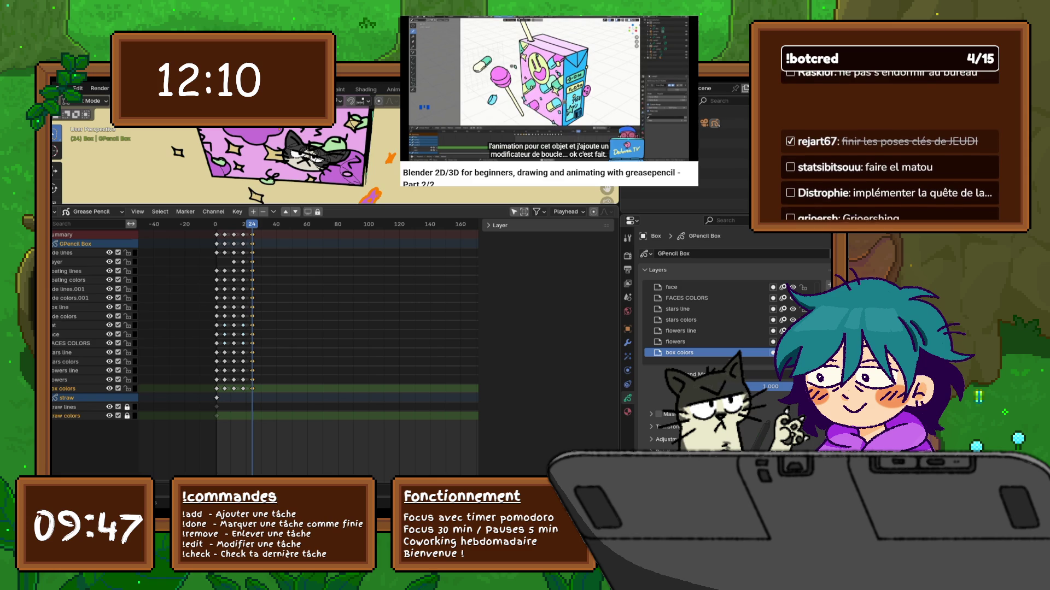
{"action": "key", "text": "g"}
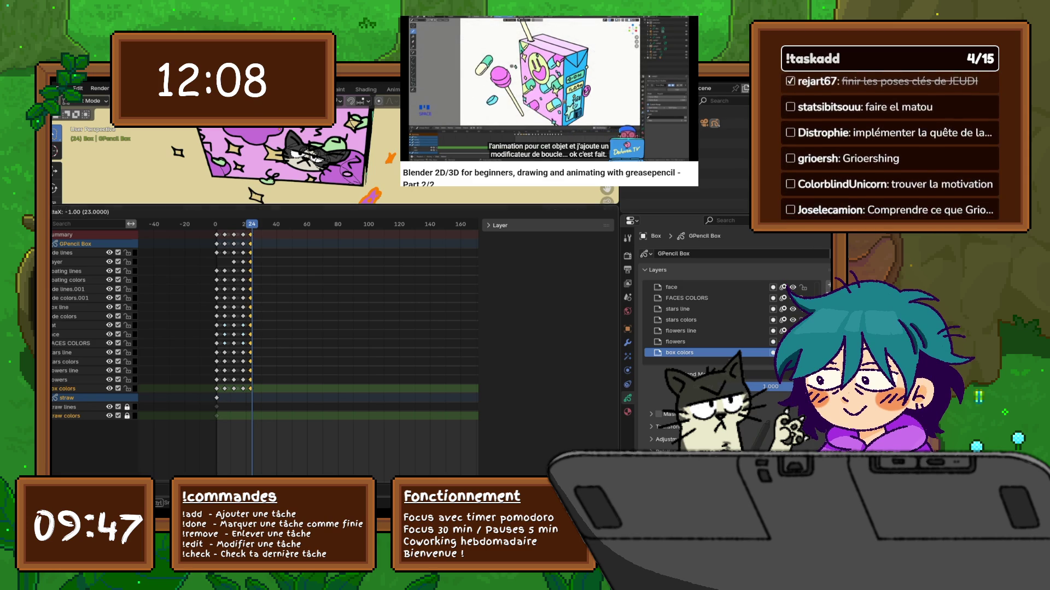
{"action": "key", "text": "Return"}
{"action": "key", "text": "Right"}
{"action": "key", "text": "Left"}
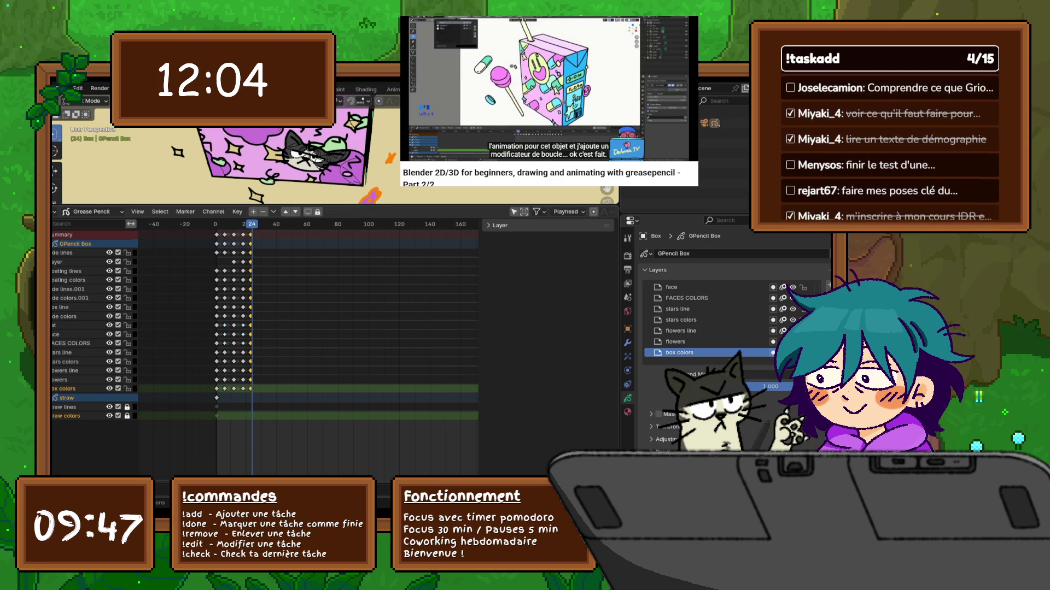
{"action": "key", "text": "g"}
{"action": "key", "text": "Return"}
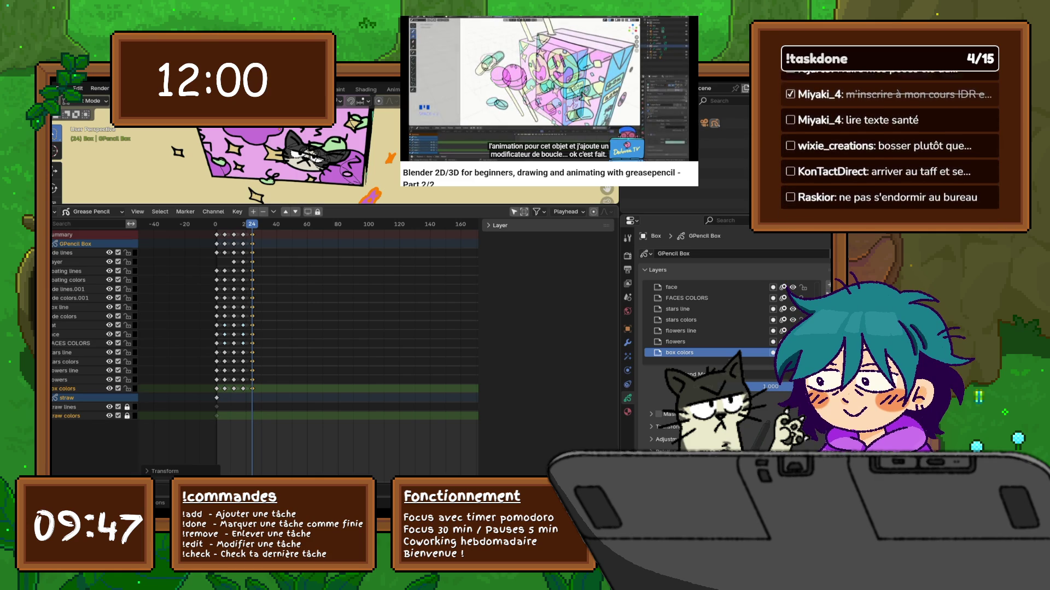
{"action": "left_click_drag", "start_coordinate": [328, 206], "coordinate": [328, 413]}
{"action": "mouse_move", "coordinate": [328, 246]}
{"action": "middle_mouse_down"}
{"action": "mouse_move", "coordinate": [284, 257]}
{"action": "mouse_move", "coordinate": [306, 251]}
{"action": "middle_mouse_up"}
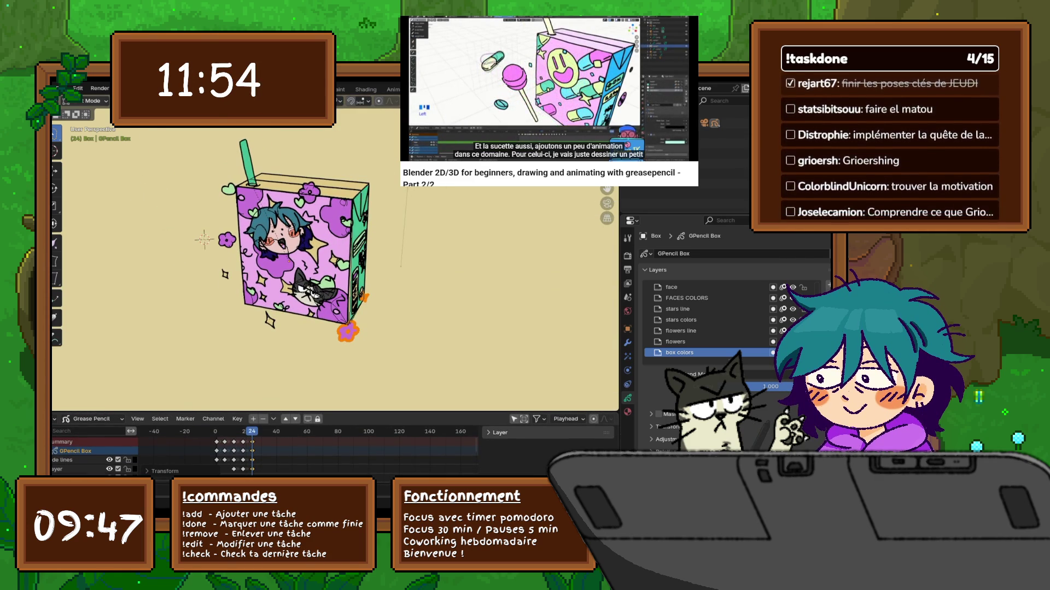
Step: Save the project, switch the bottom editor to a Timeline, and play the box animation
{"action": "left_click", "coordinate": [61, 89]}
{"action": "left_click", "coordinate": [75, 153]}
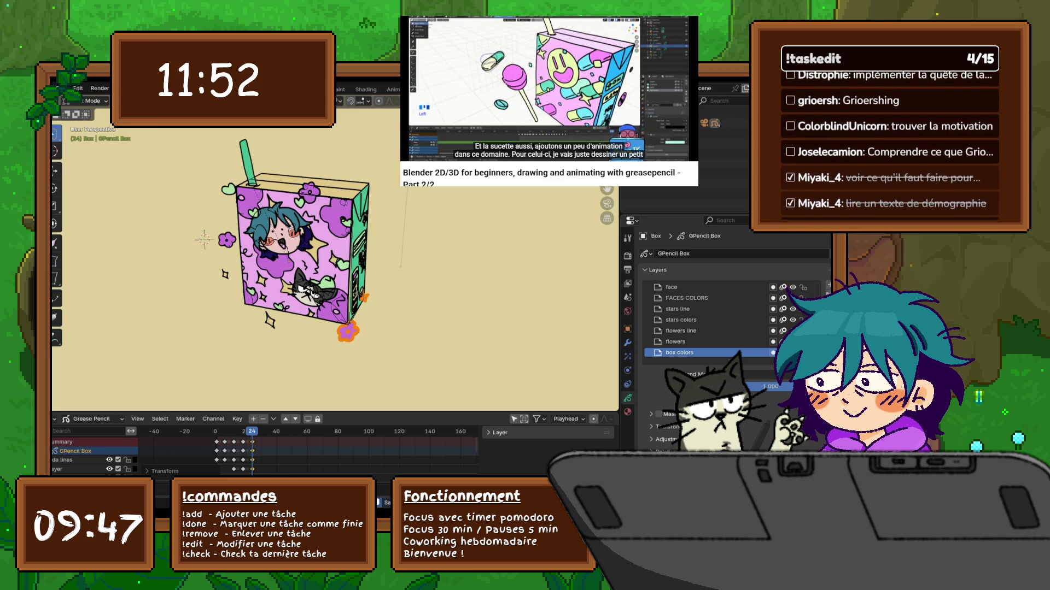
{"action": "middle_click_drag", "start_coordinate": [328, 247], "coordinate": [318, 221], "text": "shift"}
{"action": "left_click", "coordinate": [54, 419]}
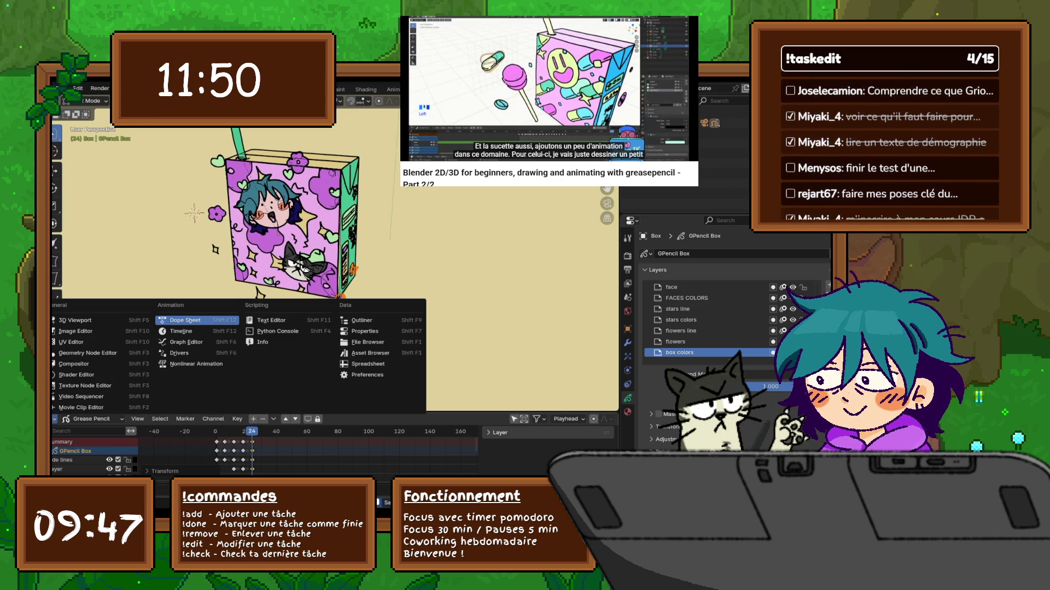
{"action": "left_click", "coordinate": [181, 331]}
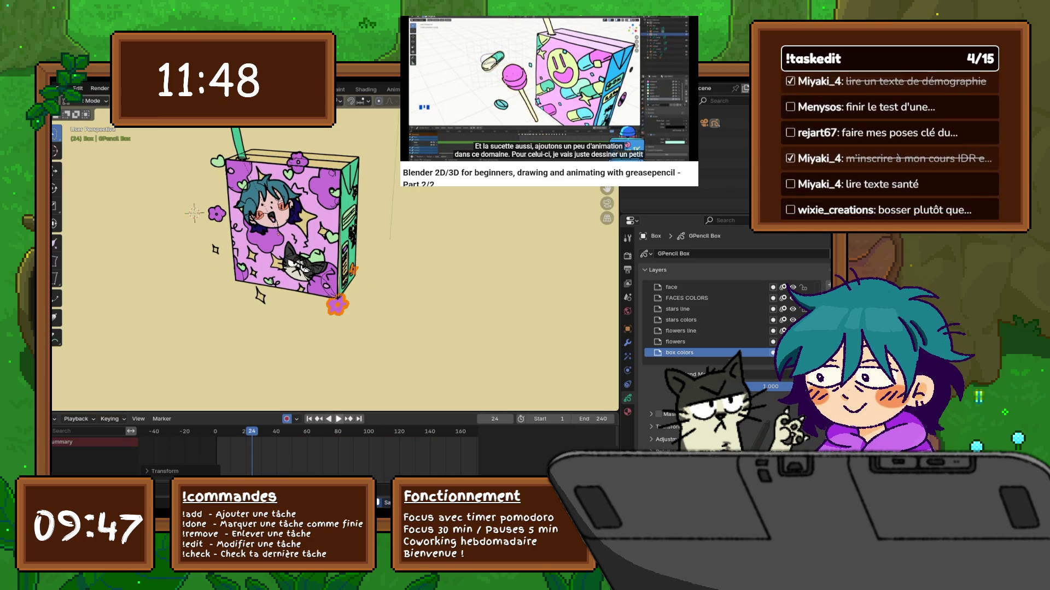
{"action": "key", "text": "space"}
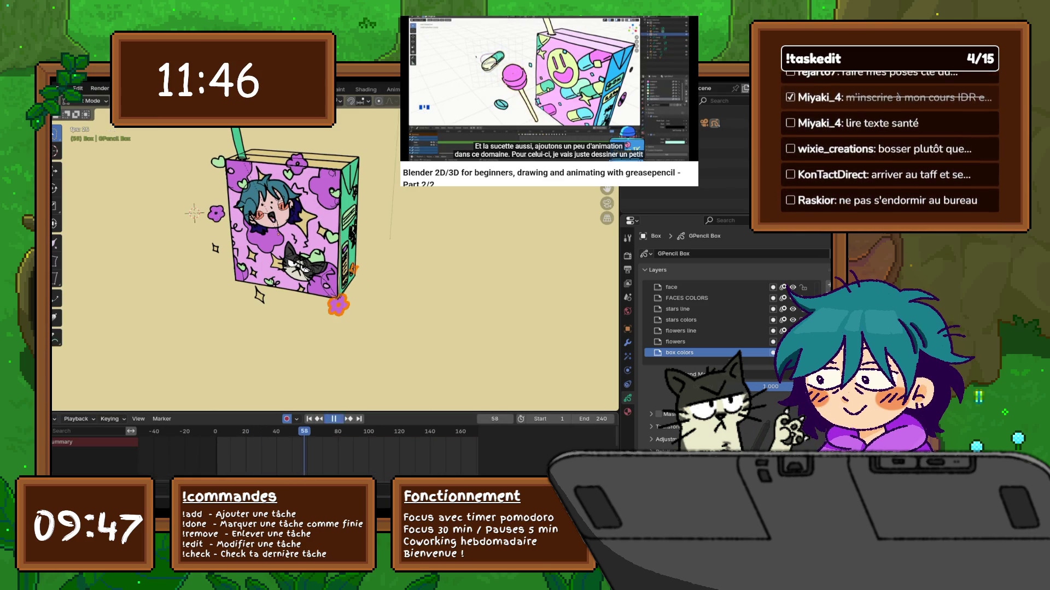
{"action": "key", "text": "space"}
Step: Enter drawing mode, replay the animation, and turn the bottom area into a Grease Pencil dope sheet
{"action": "key", "text": "ctrl+Tab"}
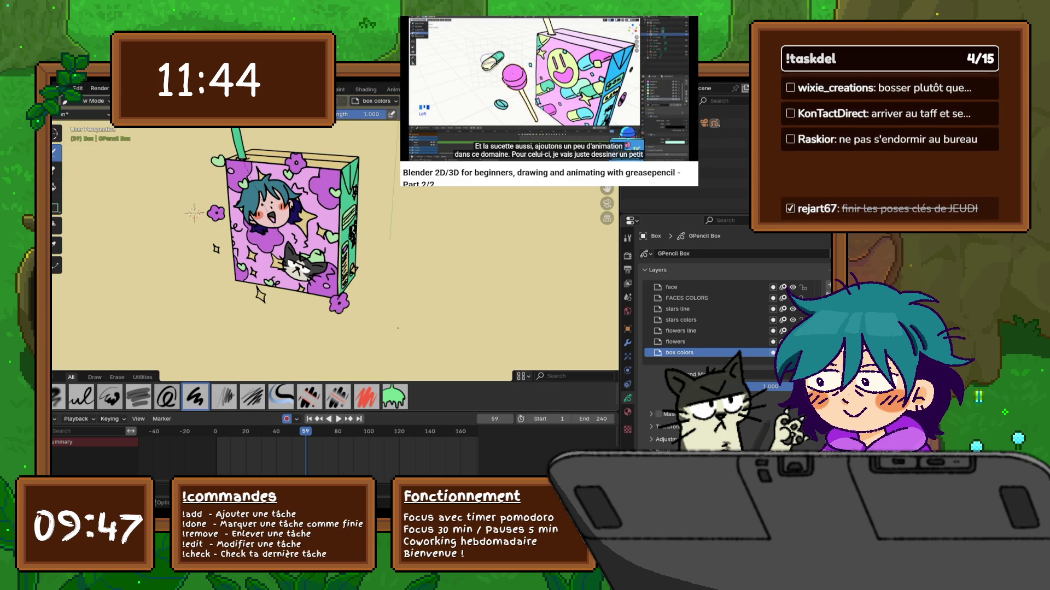
{"action": "key", "text": "space"}
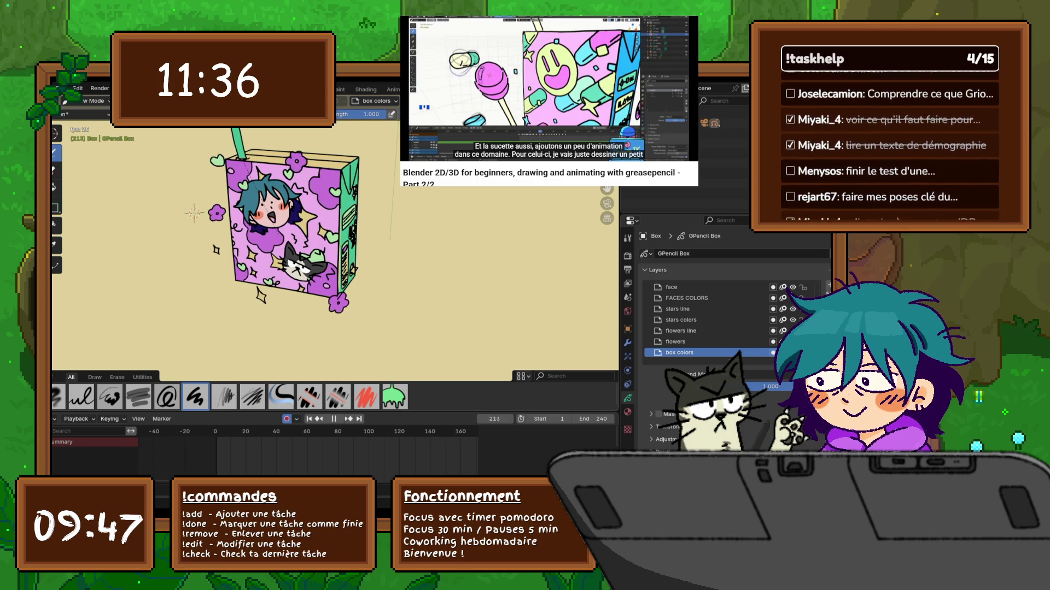
{"action": "key", "text": "space"}
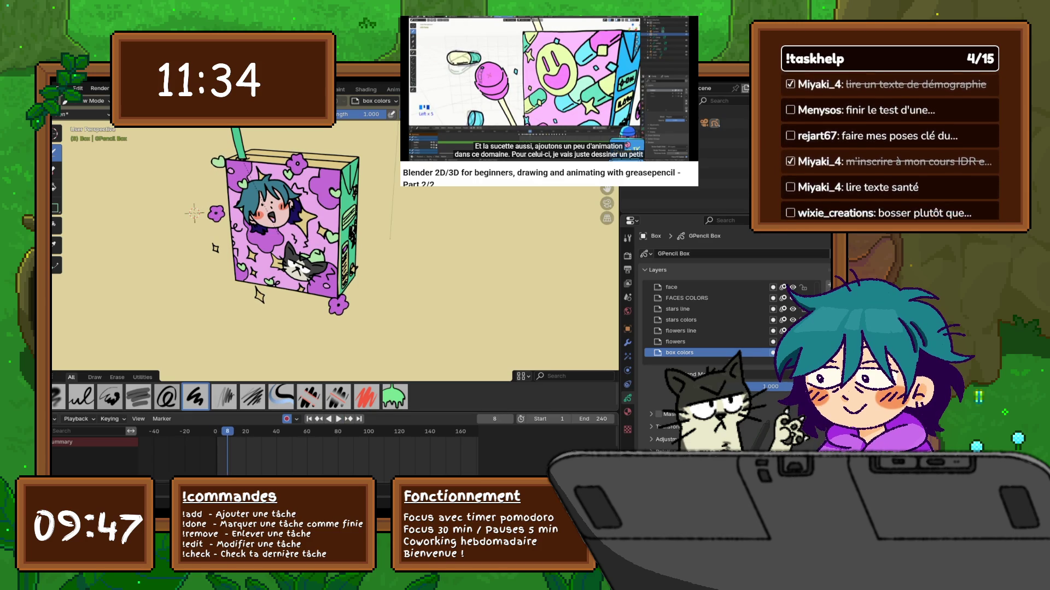
{"action": "left_click_drag", "start_coordinate": [139, 413], "coordinate": [138, 359]}
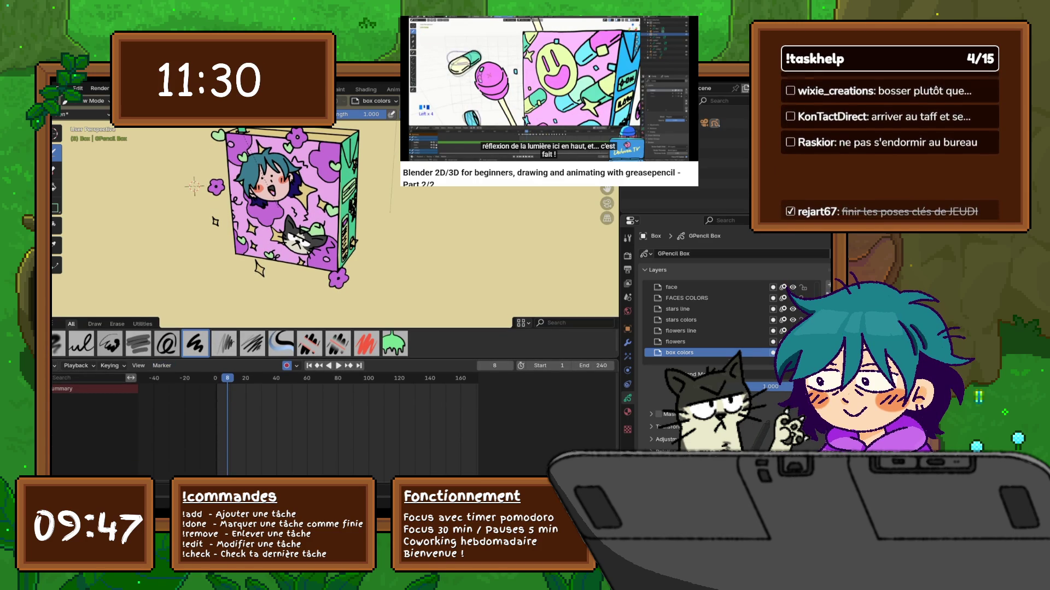
{"action": "key", "text": "shift+F12"}
{"action": "scroll", "coordinate": [334, 225], "scroll_direction": "up", "scroll_amount": 3}
{"action": "middle_click_drag", "start_coordinate": [129, 145], "coordinate": [104, 121]}
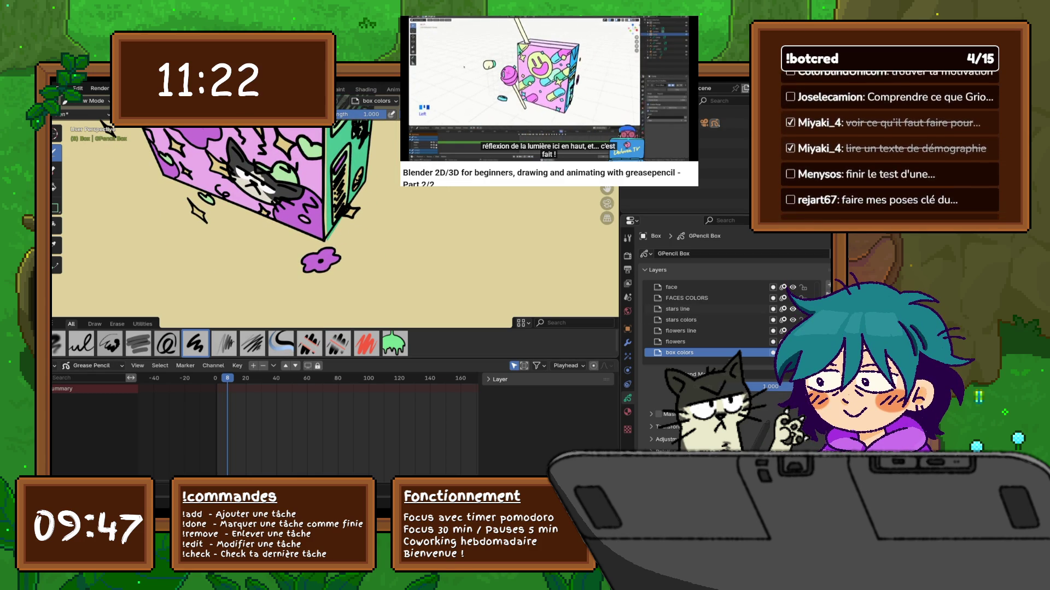
Step: Lock the layers from stars line to box colors, show floating lines and floating colors, hide side lines
{"action": "scroll", "coordinate": [710, 320], "scroll_direction": "down", "scroll_amount": 5}
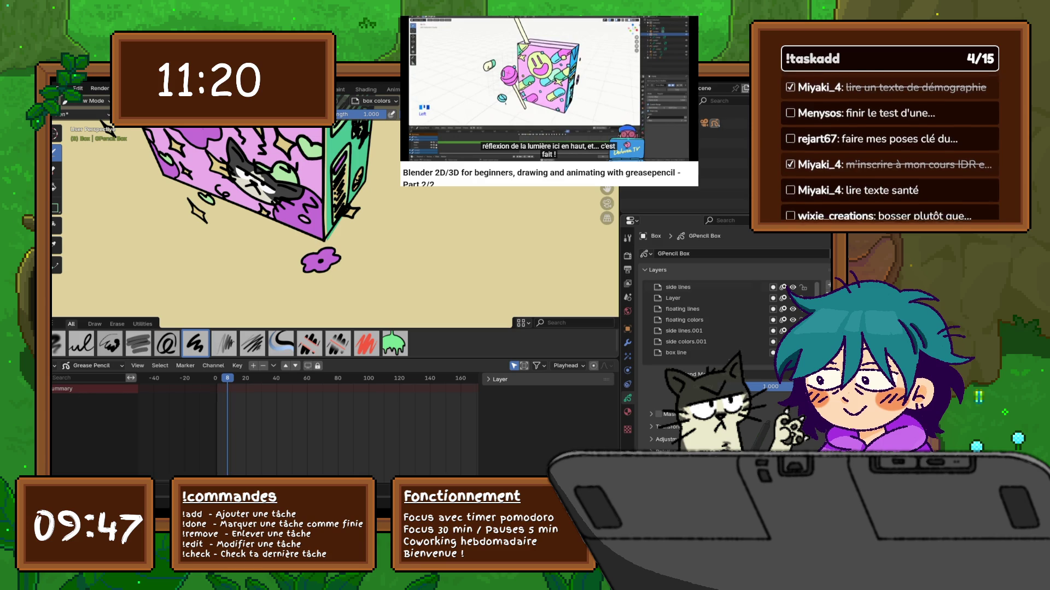
{"action": "scroll", "coordinate": [787, 295], "scroll_direction": "down", "scroll_amount": 4}
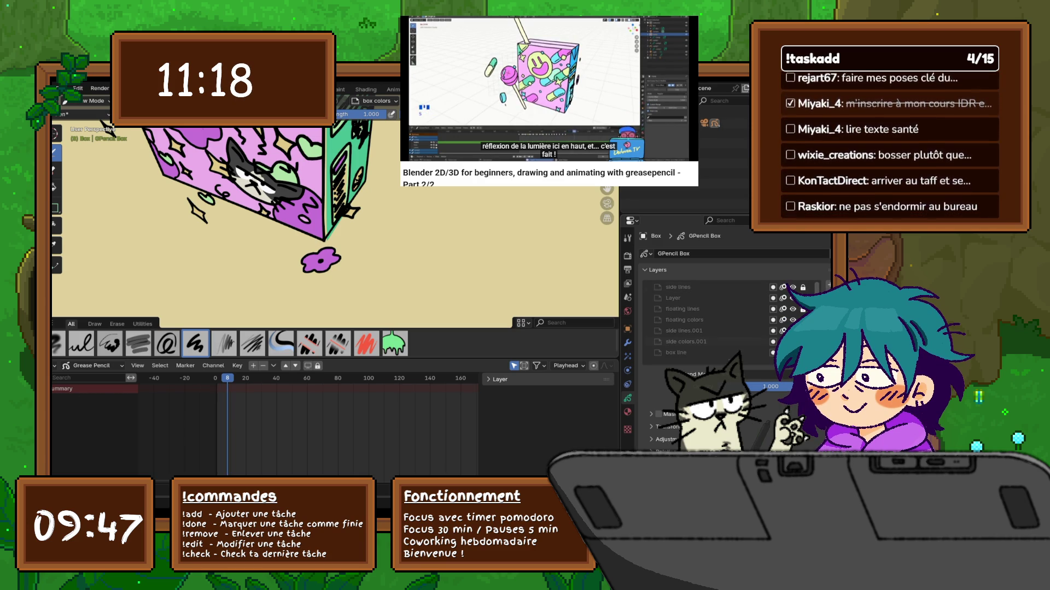
{"action": "scroll", "coordinate": [711, 320], "scroll_direction": "down", "scroll_amount": 5}
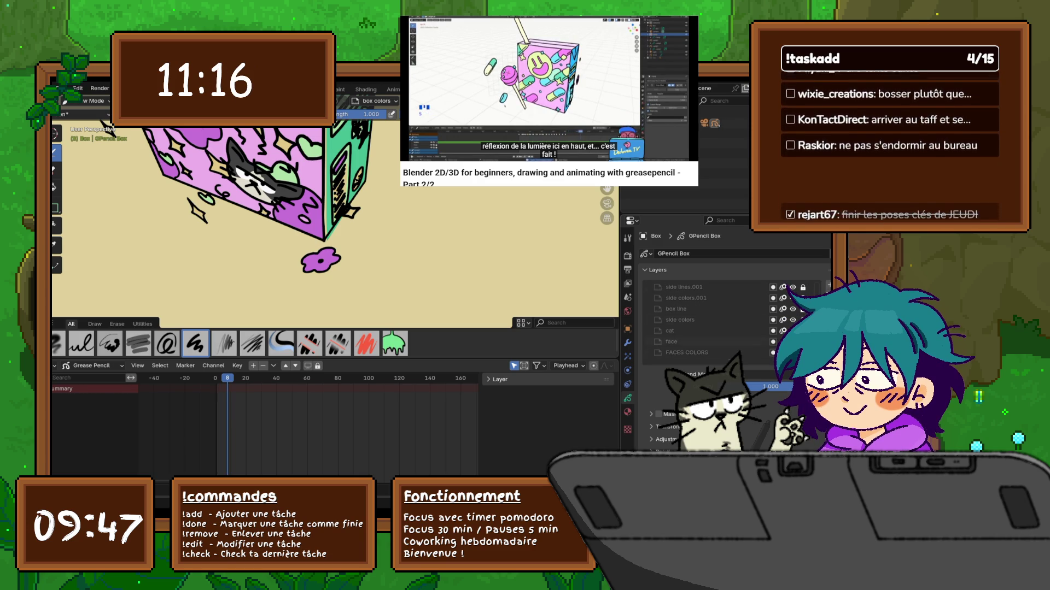
{"action": "left_click_drag", "start_coordinate": [802, 309], "coordinate": [802, 353]}
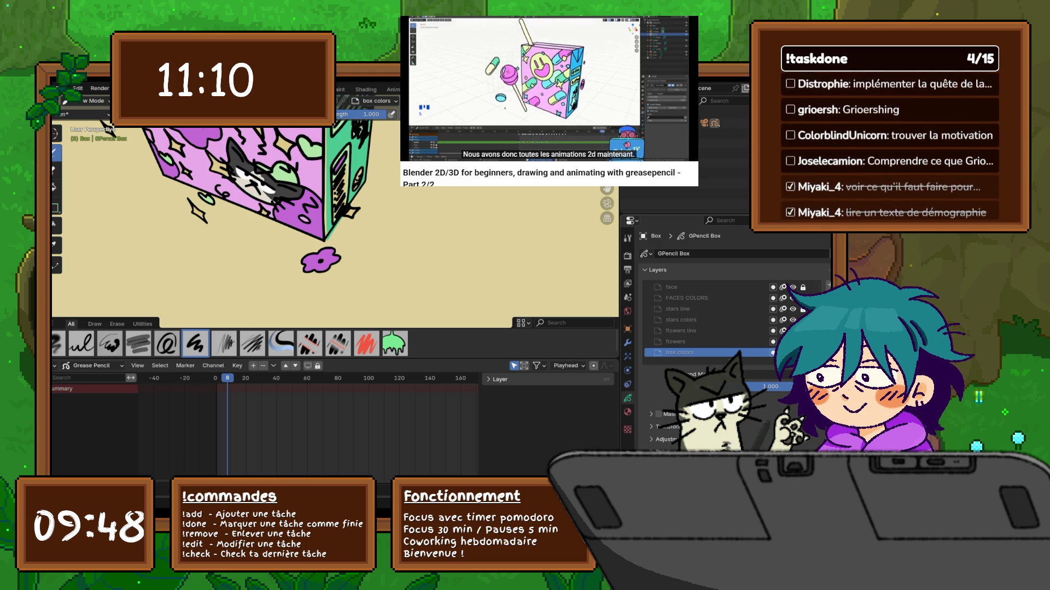
{"action": "scroll", "coordinate": [705, 320], "scroll_direction": "up", "scroll_amount": 3}
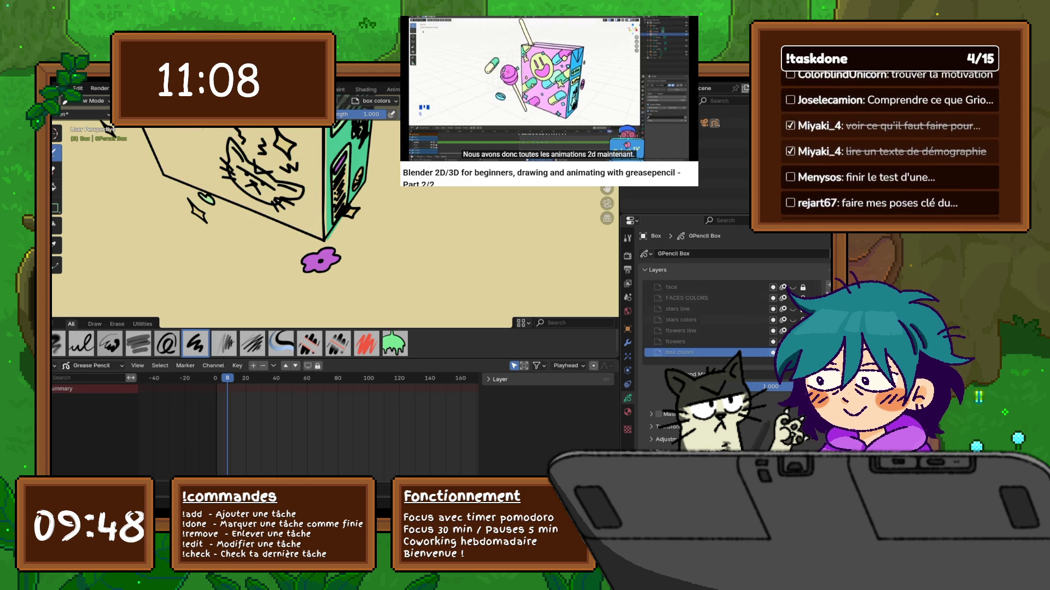
{"action": "scroll", "coordinate": [706, 319], "scroll_direction": "up", "scroll_amount": 3}
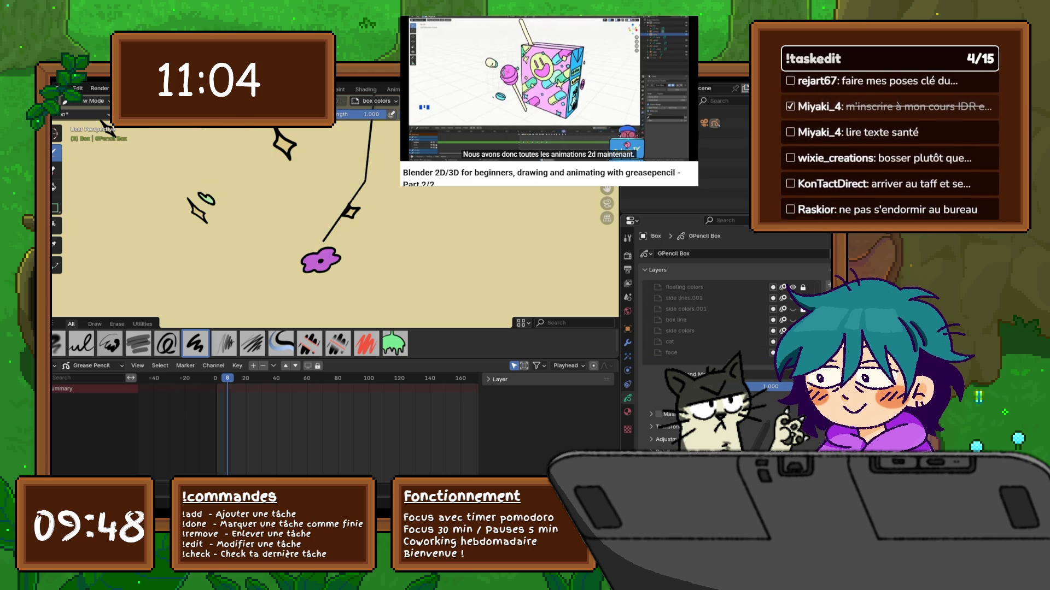
{"action": "scroll", "coordinate": [706, 320], "scroll_direction": "up", "scroll_amount": 3}
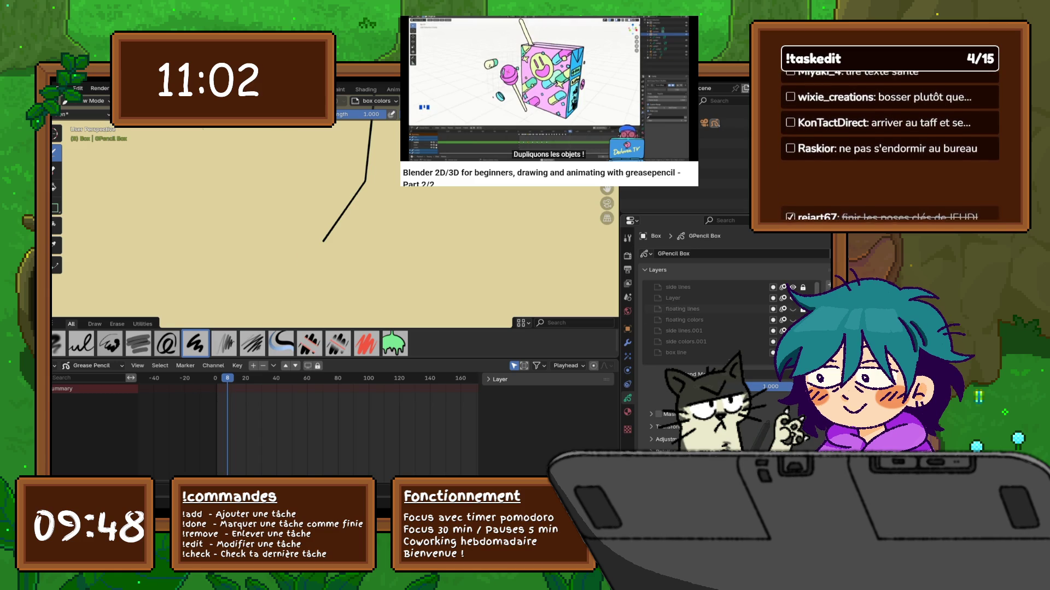
{"action": "left_click_drag", "start_coordinate": [793, 309], "coordinate": [793, 320]}
{"action": "left_click", "coordinate": [792, 287]}
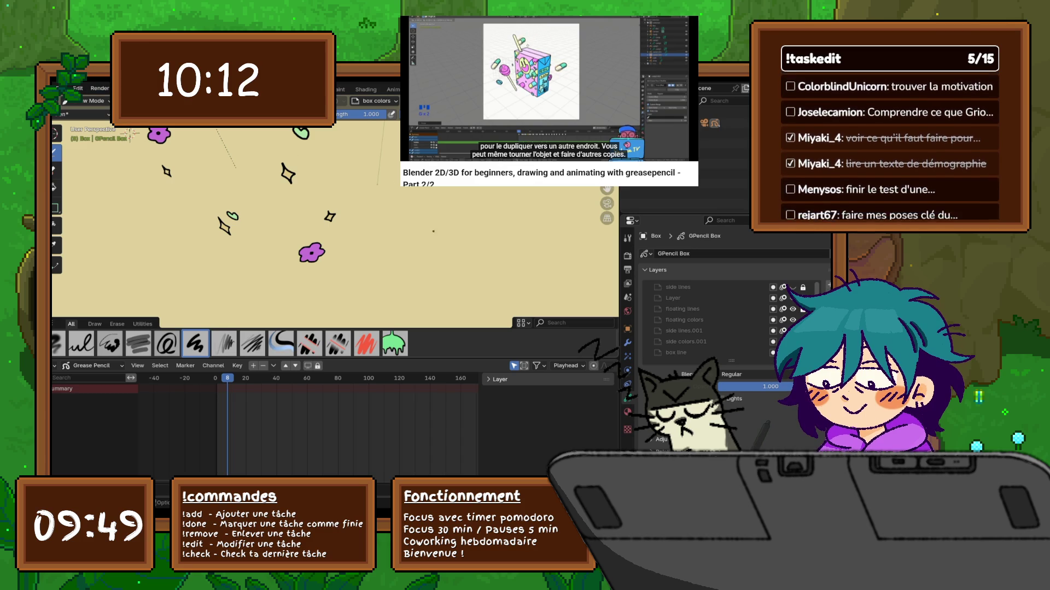
{"action": "scroll", "coordinate": [335, 219], "scroll_direction": "up", "scroll_amount": 1}
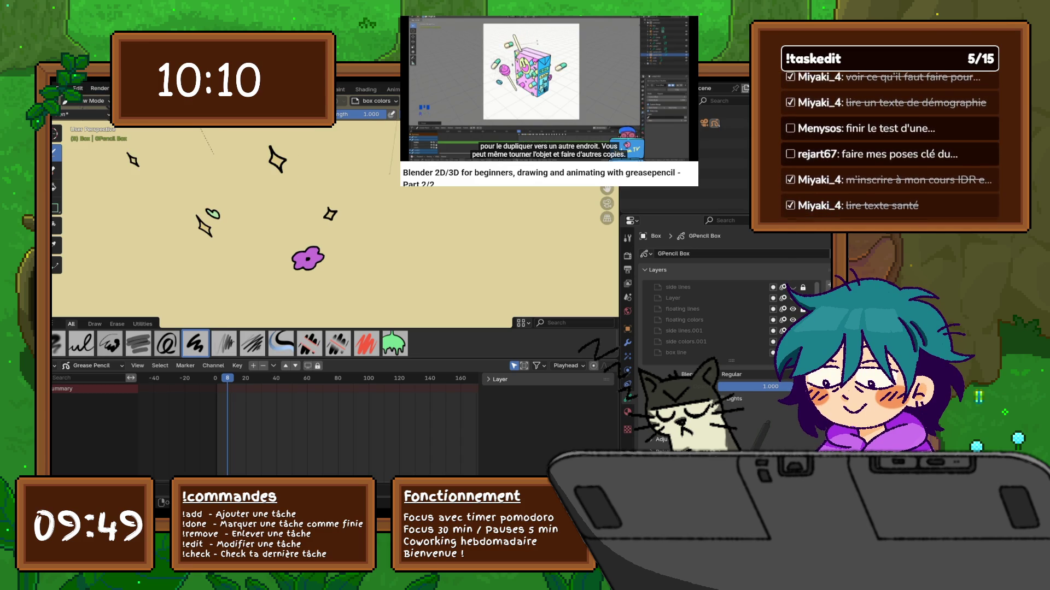
{"action": "left_click", "coordinate": [514, 365]}
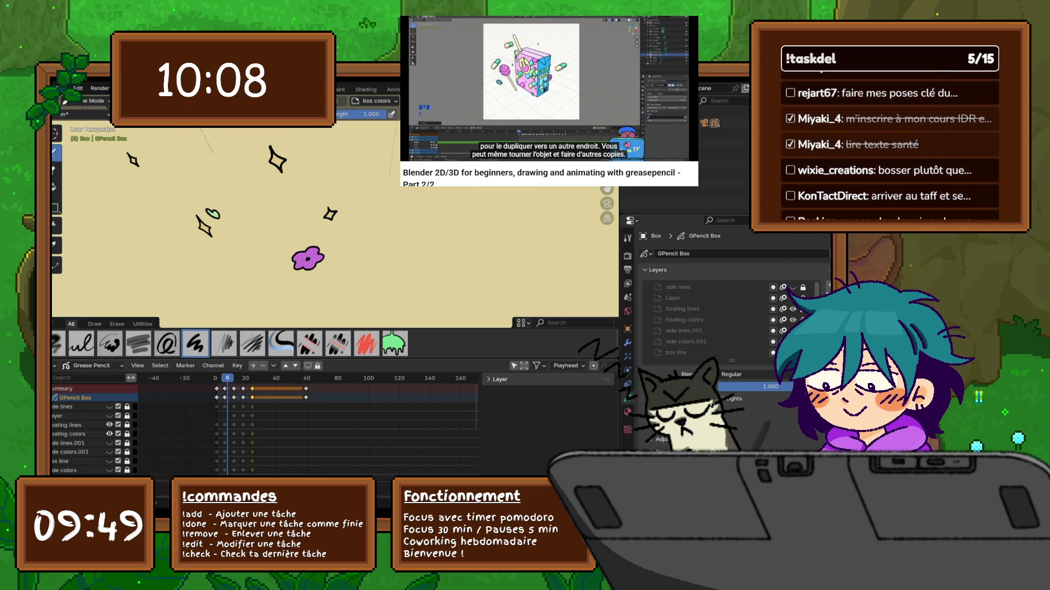
Step: Play the floating strokes animation and delete the keyframes at frames 60 and 59
{"action": "key", "text": "space"}
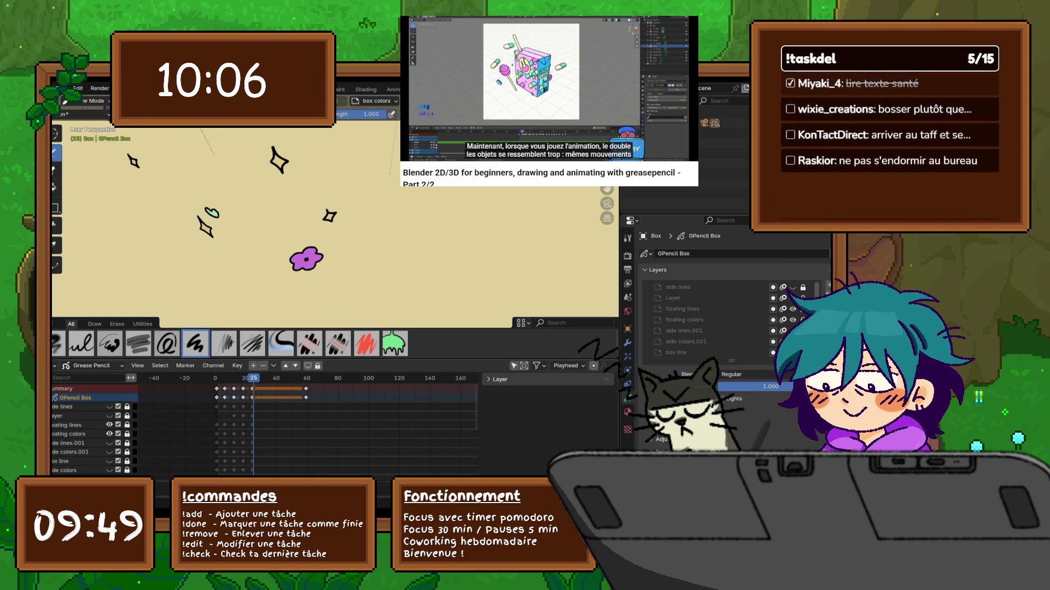
{"action": "left_click_drag", "start_coordinate": [301, 387], "coordinate": [314, 411]}
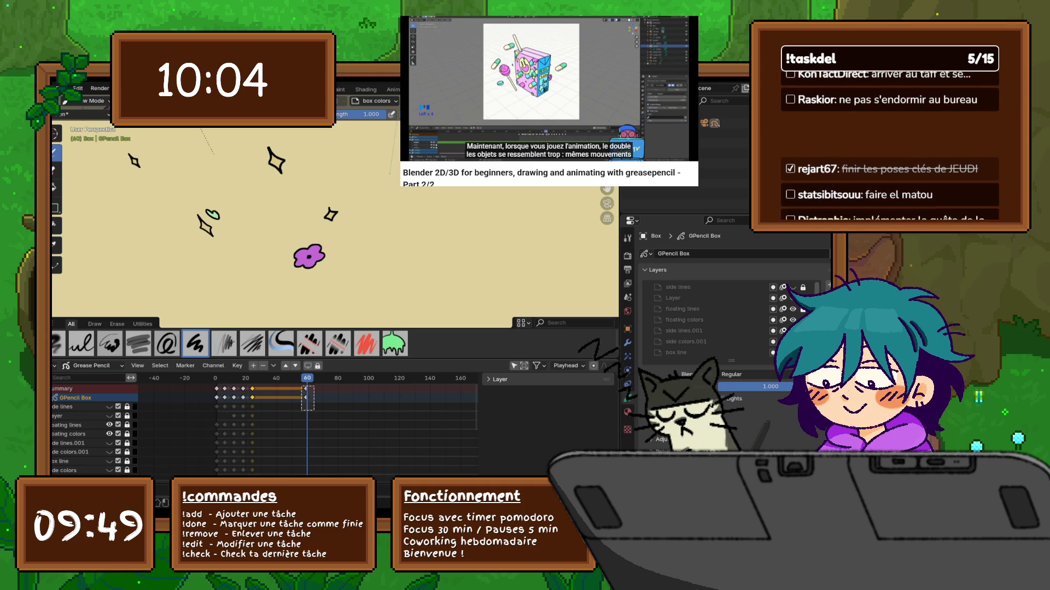
{"action": "right_click", "coordinate": [309, 407]}
{"action": "left_click", "coordinate": [274, 328]}
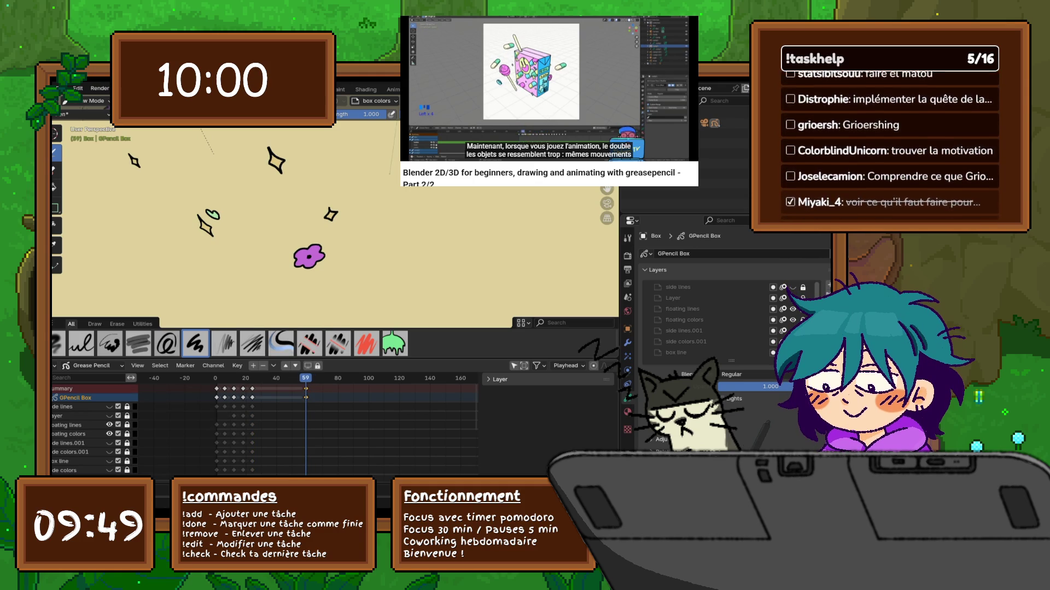
{"action": "key", "text": "Left"}
{"action": "right_click", "coordinate": [271, 389]}
{"action": "left_click", "coordinate": [270, 389]}
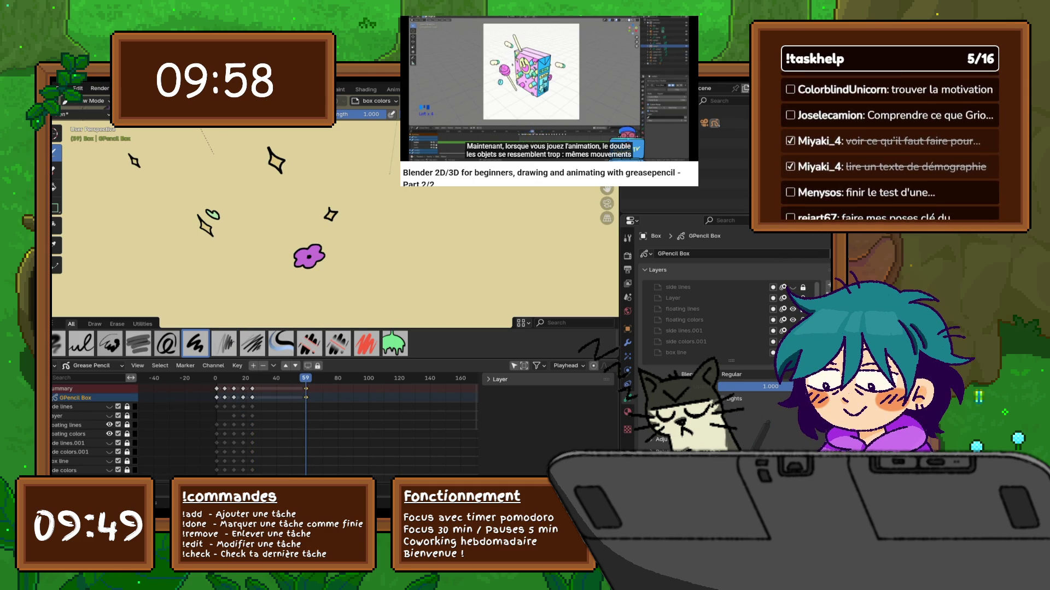
{"action": "left_click_drag", "start_coordinate": [300, 388], "coordinate": [315, 406]}
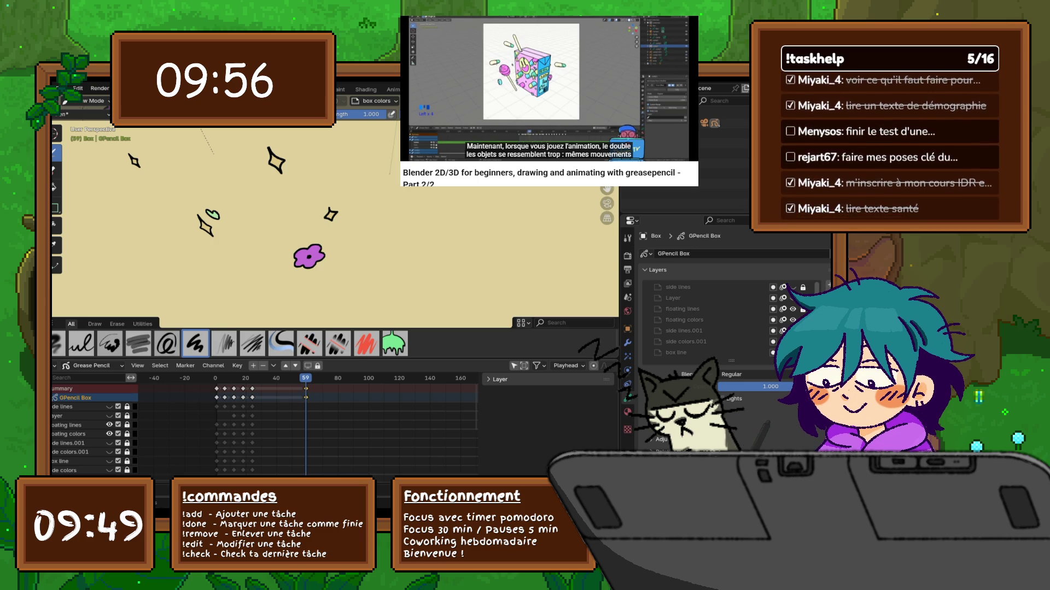
Step: Step back to frame 23 and orbit around the floating strokes
{"action": "key", "text": "Down"}
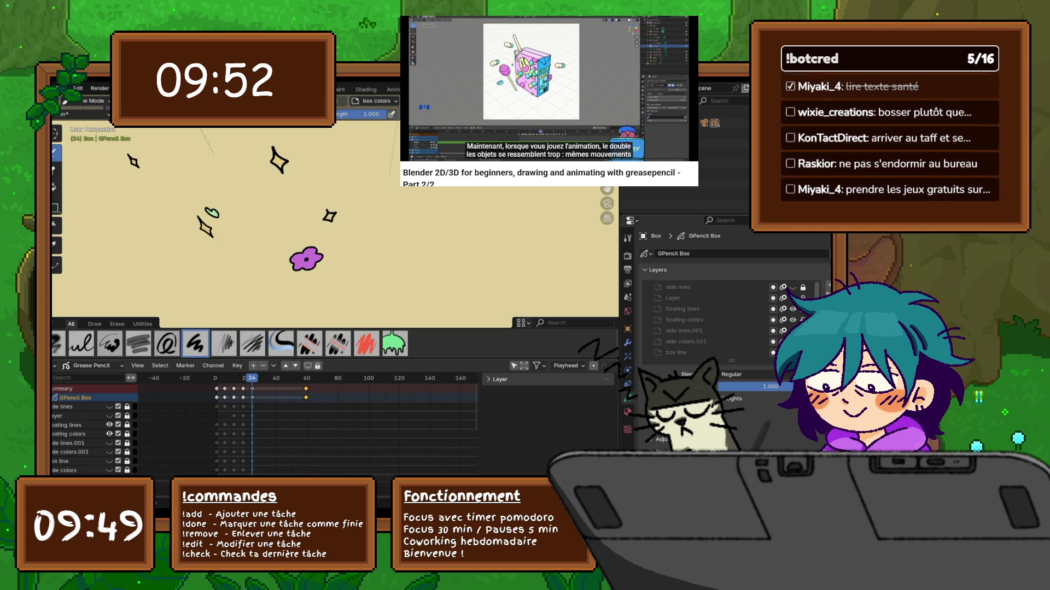
{"action": "key", "text": "Right"}
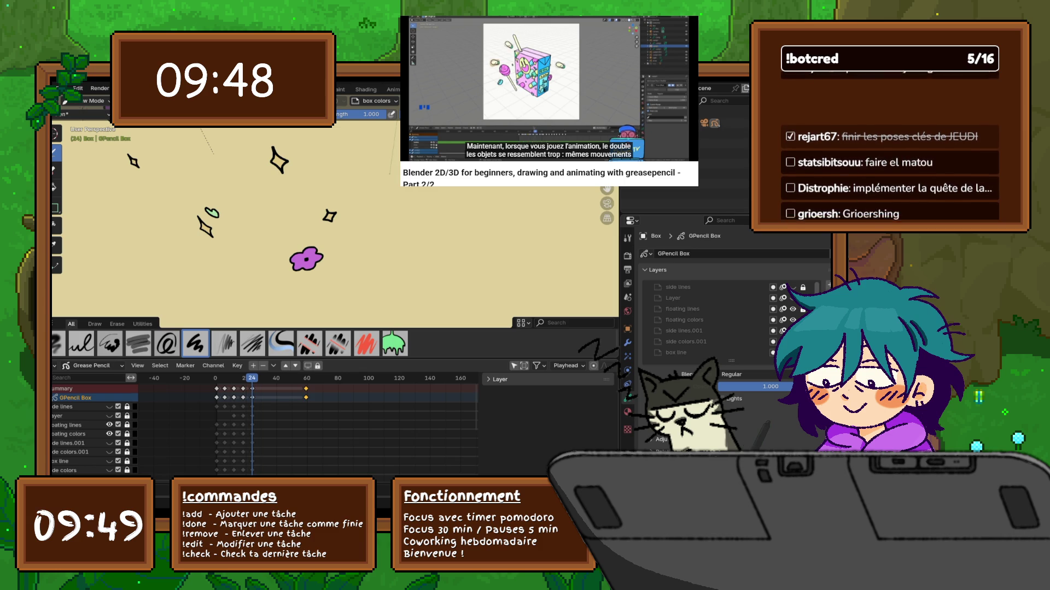
{"action": "key", "text": "Left"}
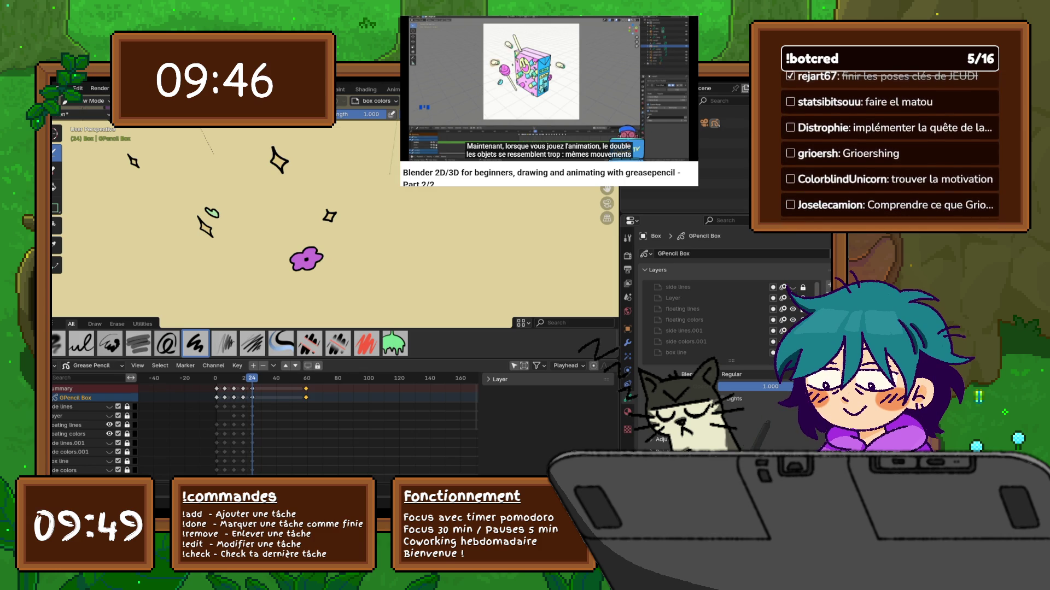
{"action": "key", "text": "Left"}
{"action": "middle_click_drag", "start_coordinate": [328, 229], "coordinate": [238, 216]}
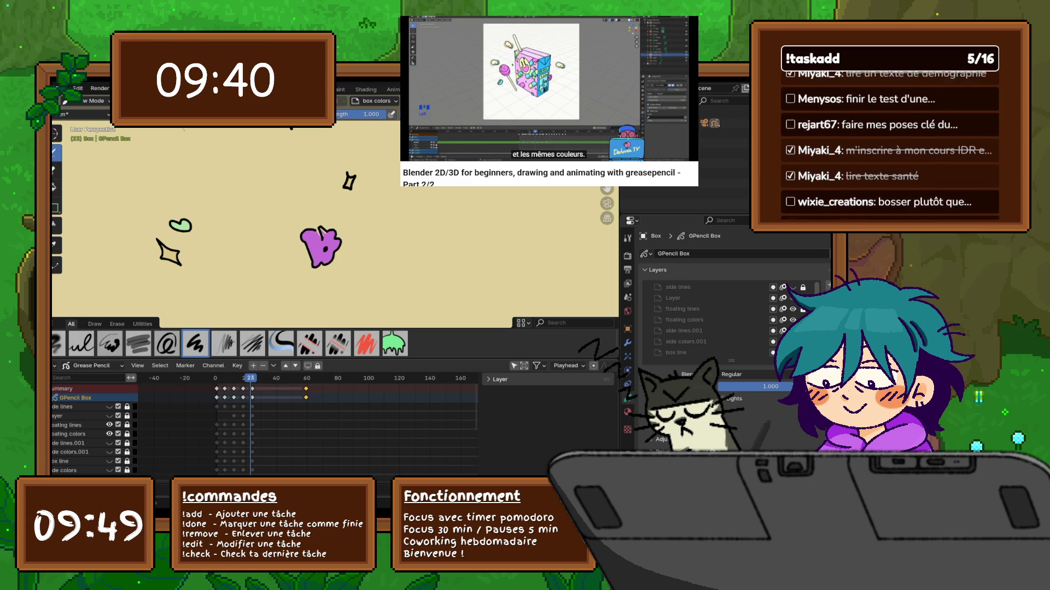
Step: Make floating lines active, unlock floating lines and floating colors, and step back to frame 22
{"action": "scroll", "coordinate": [309, 427], "scroll_direction": "down", "scroll_amount": 1}
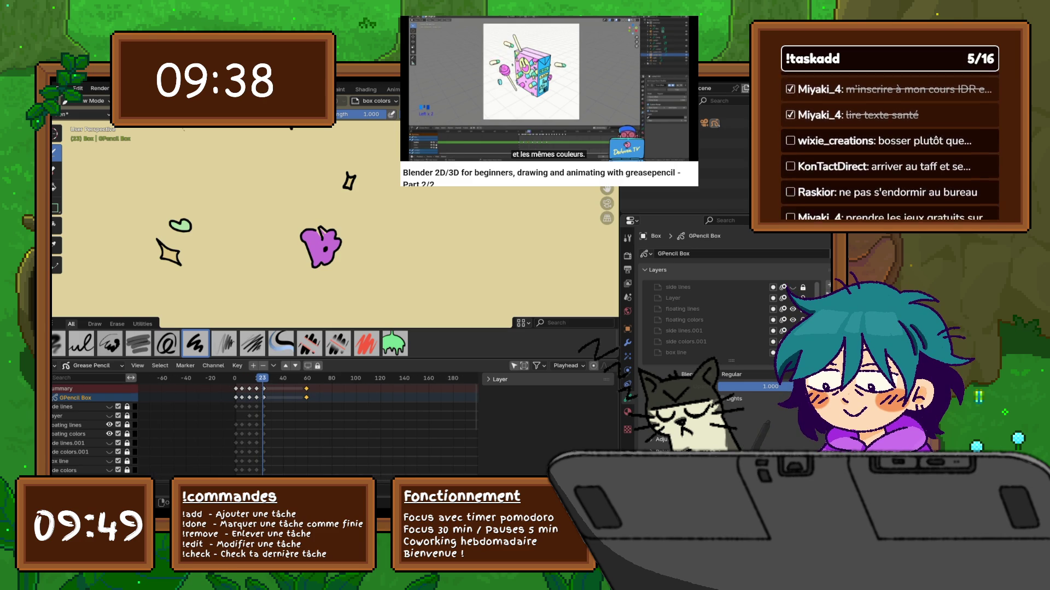
{"action": "left_click", "coordinate": [678, 298]}
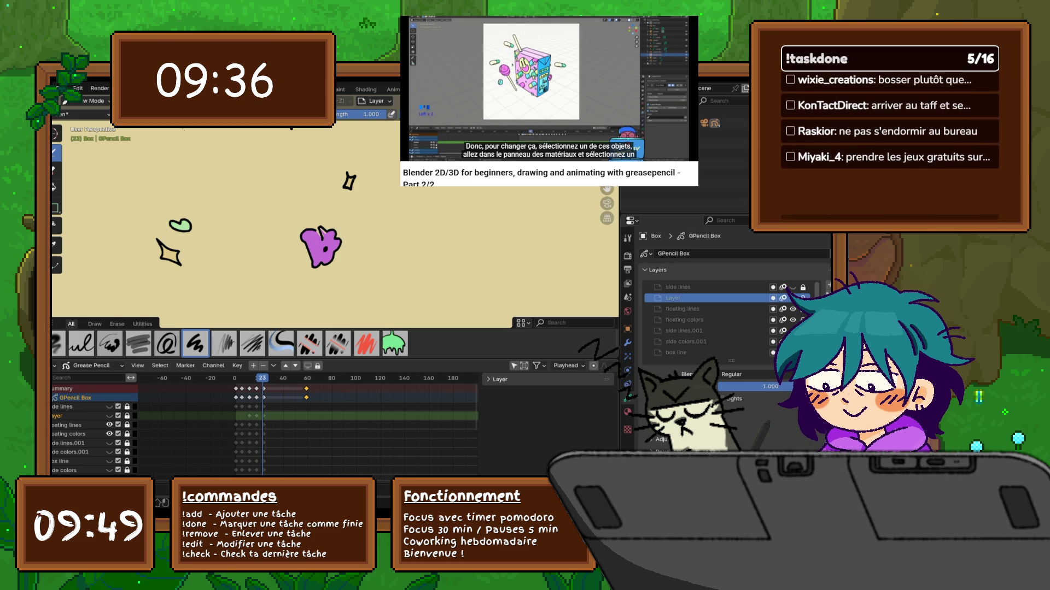
{"action": "scroll", "coordinate": [262, 427], "scroll_direction": "down", "scroll_amount": 4}
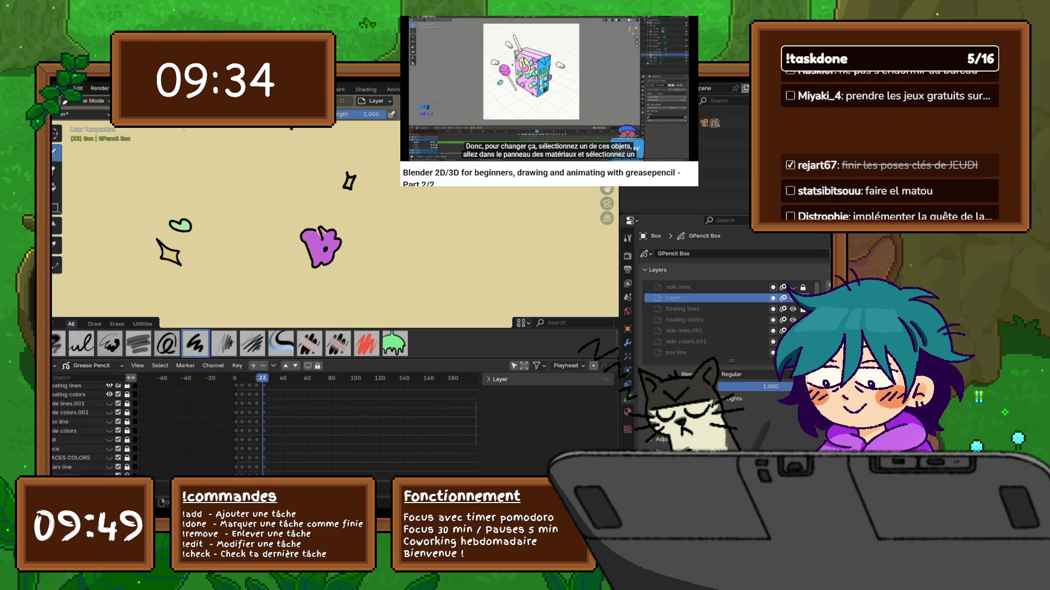
{"action": "scroll", "coordinate": [262, 426], "scroll_direction": "up", "scroll_amount": 4}
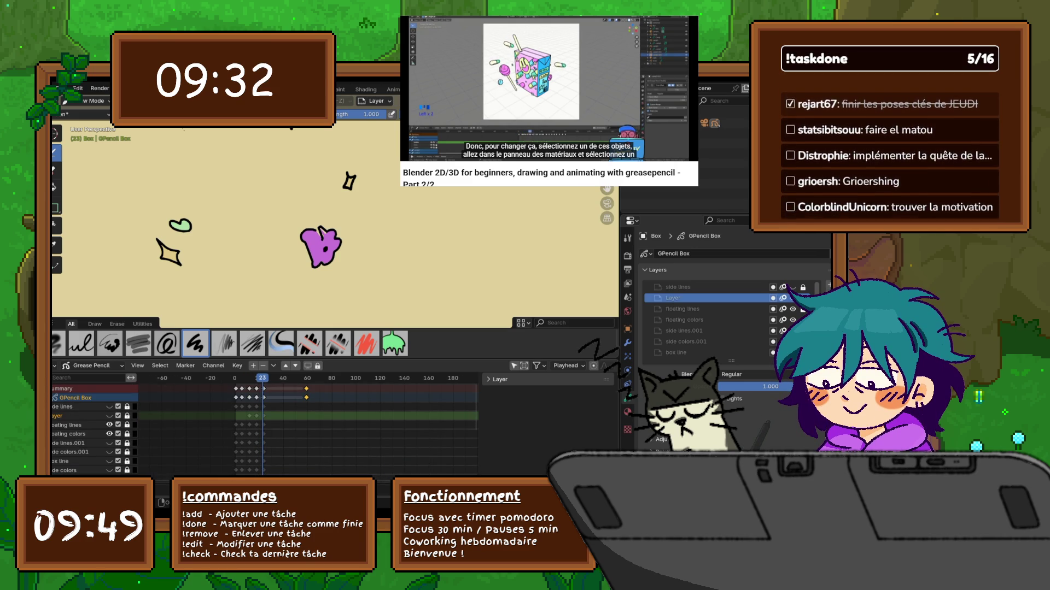
{"action": "left_click", "coordinate": [66, 425]}
{"action": "left_click_drag", "start_coordinate": [127, 425], "coordinate": [126, 433]}
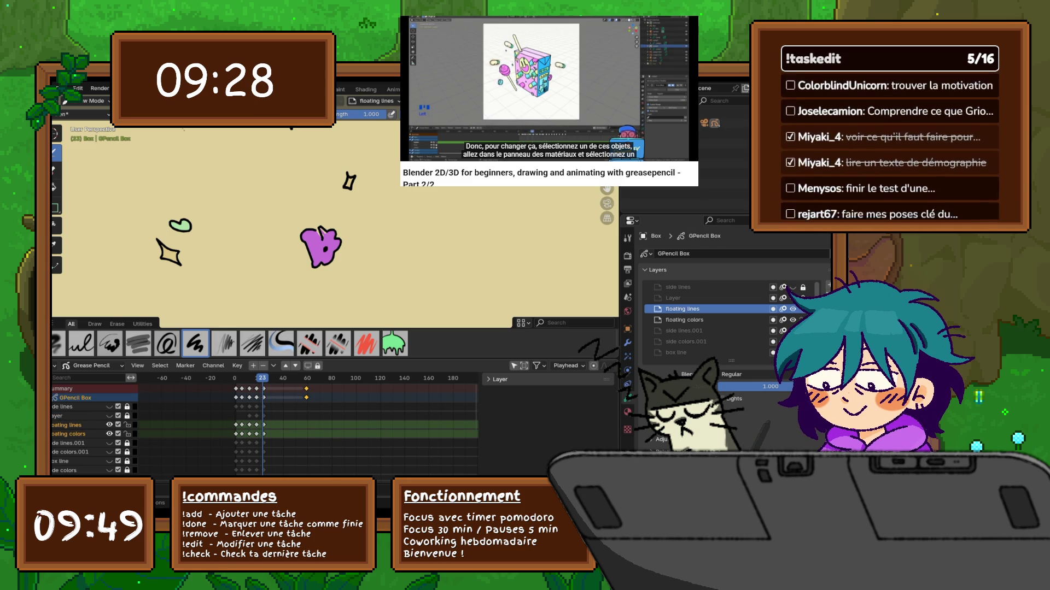
{"action": "left_click", "coordinate": [60, 416]}
{"action": "left_click", "coordinate": [67, 425]}
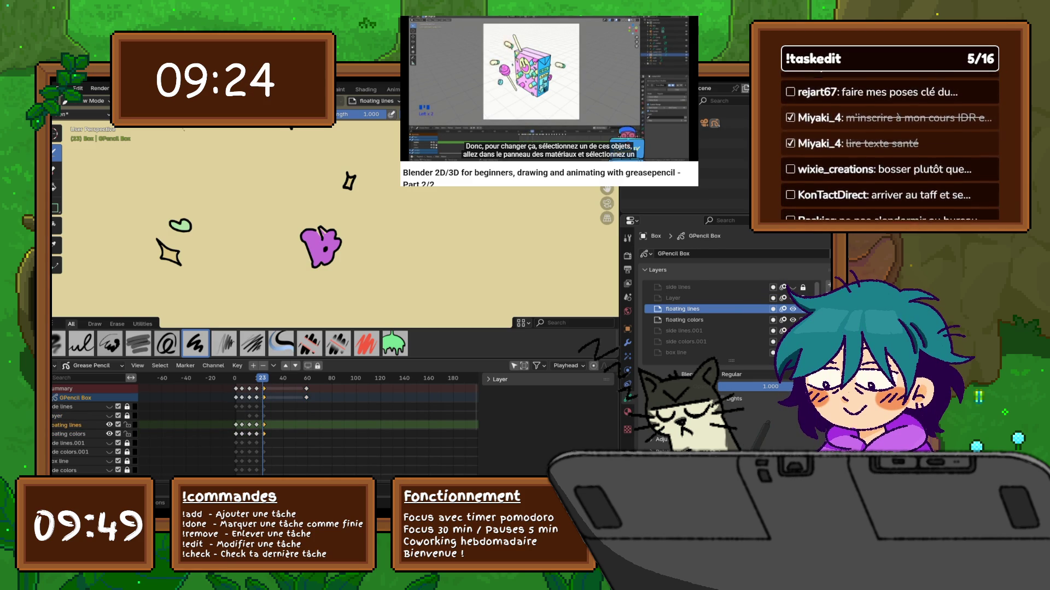
{"action": "key", "text": "Left"}
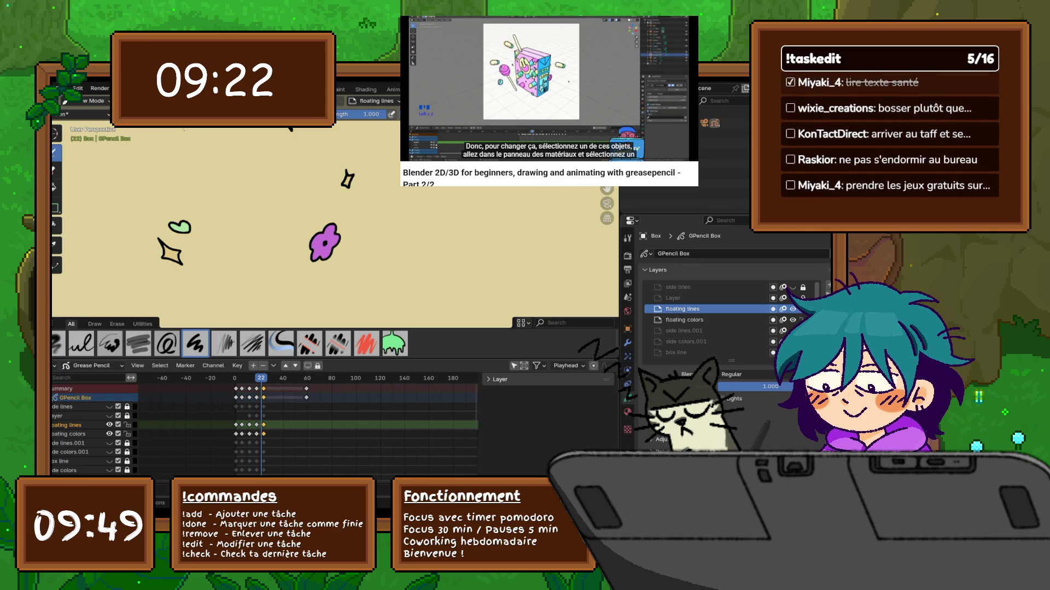
Step: Delete the floating lines keyframe at frame 22 and play the animation to preview
{"action": "right_click", "coordinate": [235, 427]}
{"action": "left_click", "coordinate": [235, 428]}
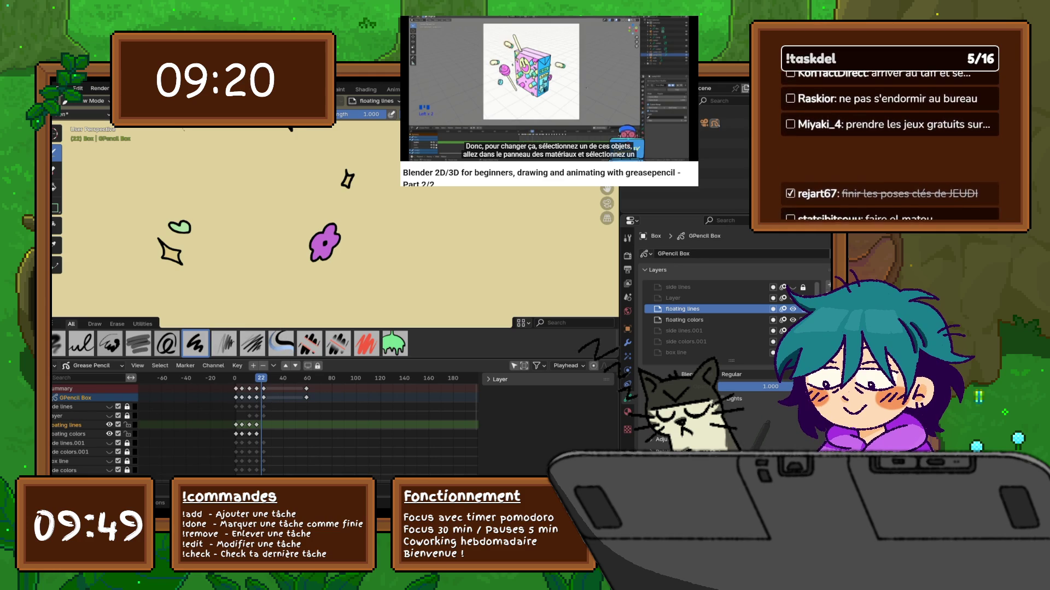
{"action": "key", "text": "space"}
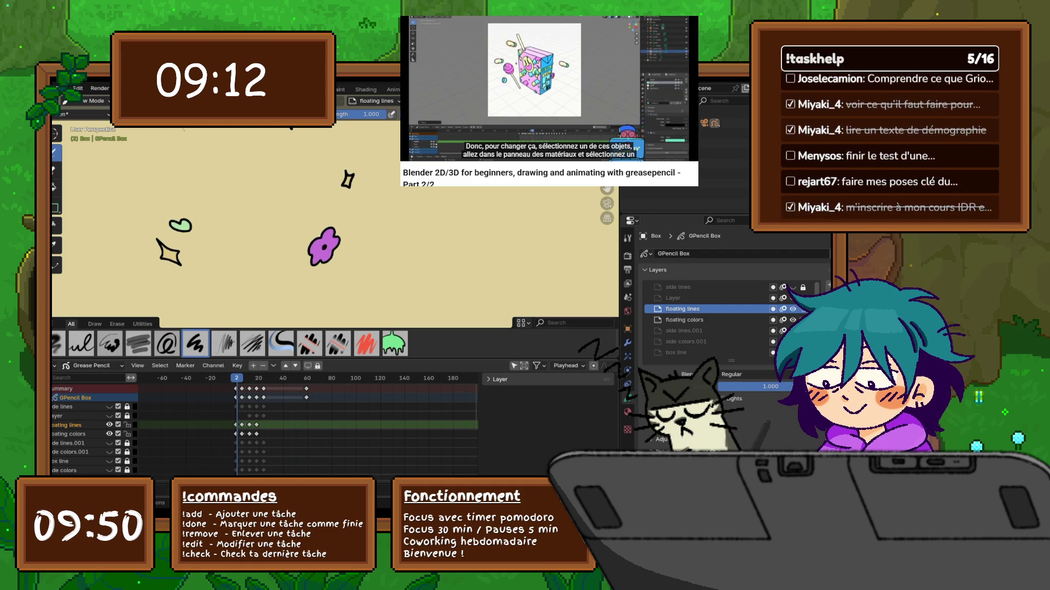
Step: Copy the selected keyframes and paste them into the floating lines and floating colors layers
{"action": "right_click", "coordinate": [208, 424]}
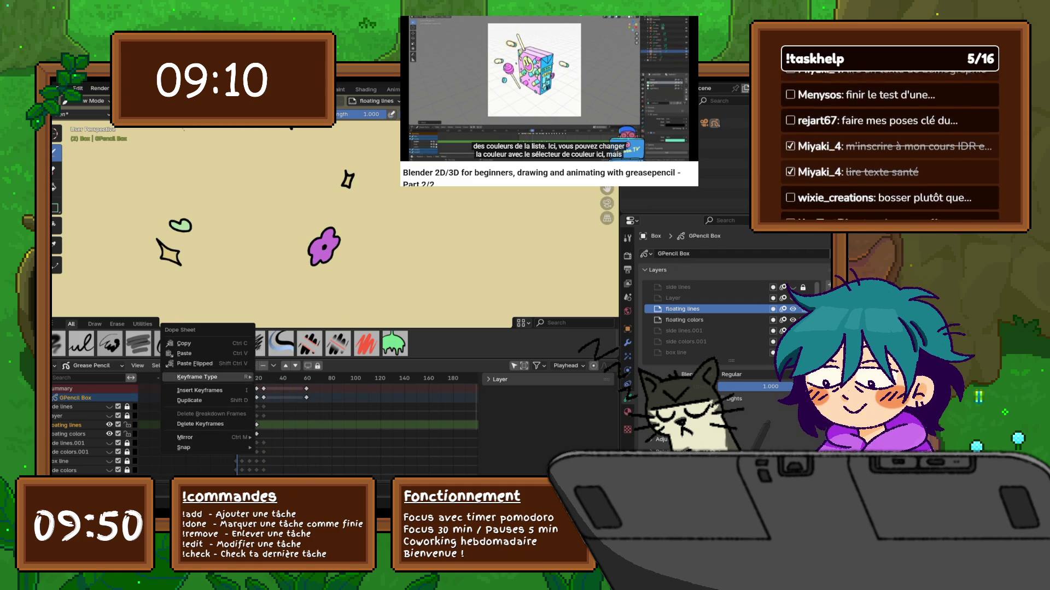
{"action": "left_click", "coordinate": [185, 344]}
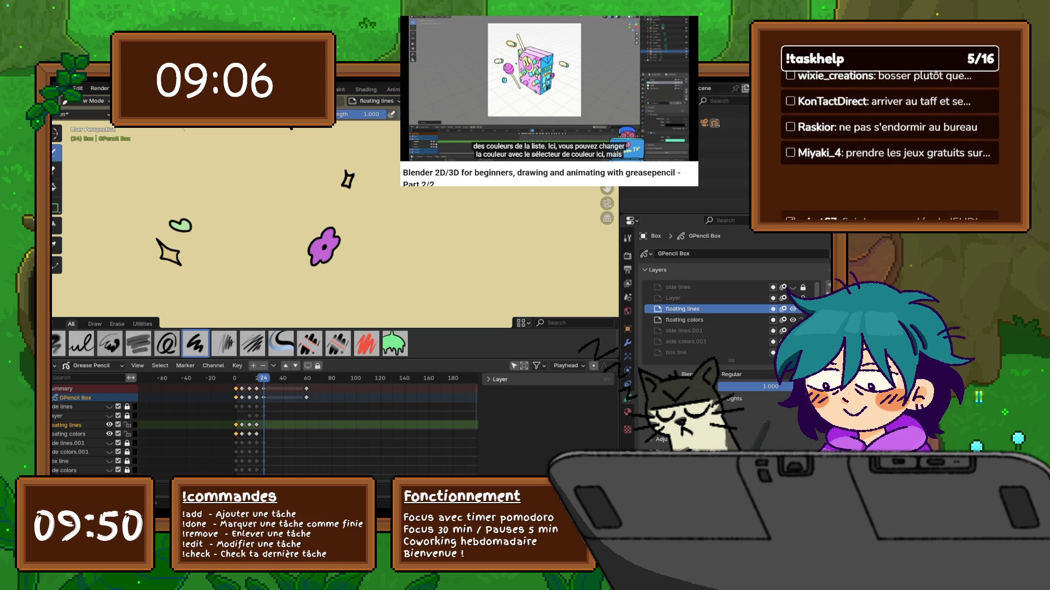
{"action": "right_click", "coordinate": [219, 426]}
{"action": "left_click", "coordinate": [210, 403]}
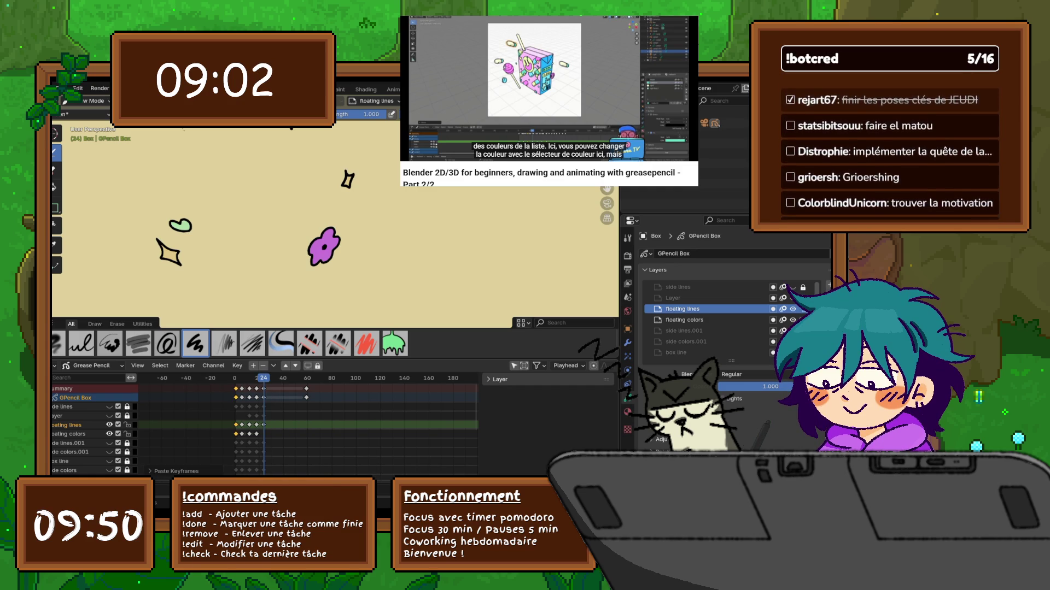
{"action": "left_click", "coordinate": [68, 434]}
{"action": "right_click", "coordinate": [208, 403]}
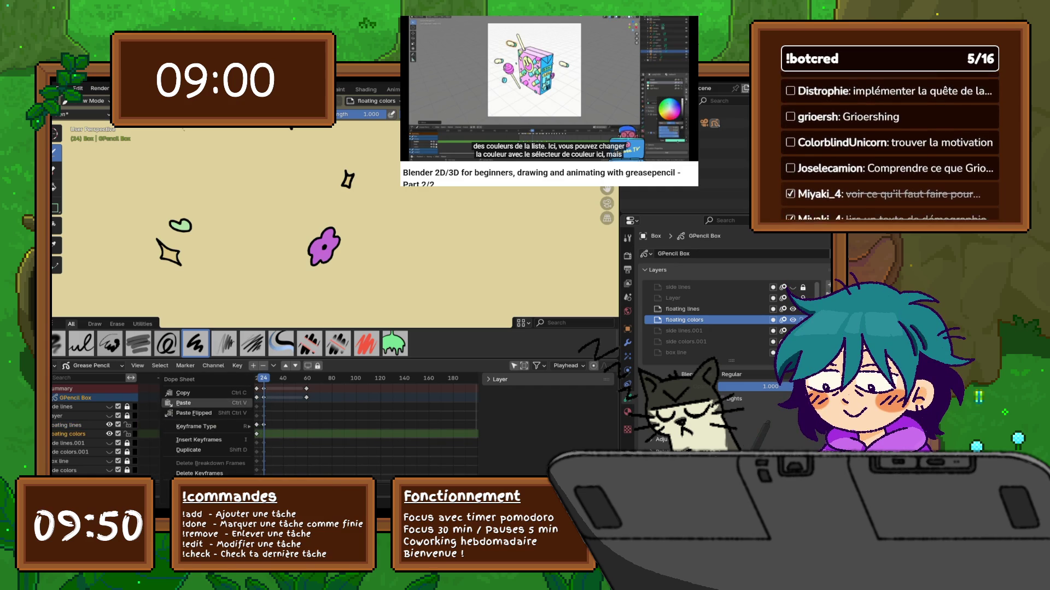
{"action": "left_click", "coordinate": [185, 403]}
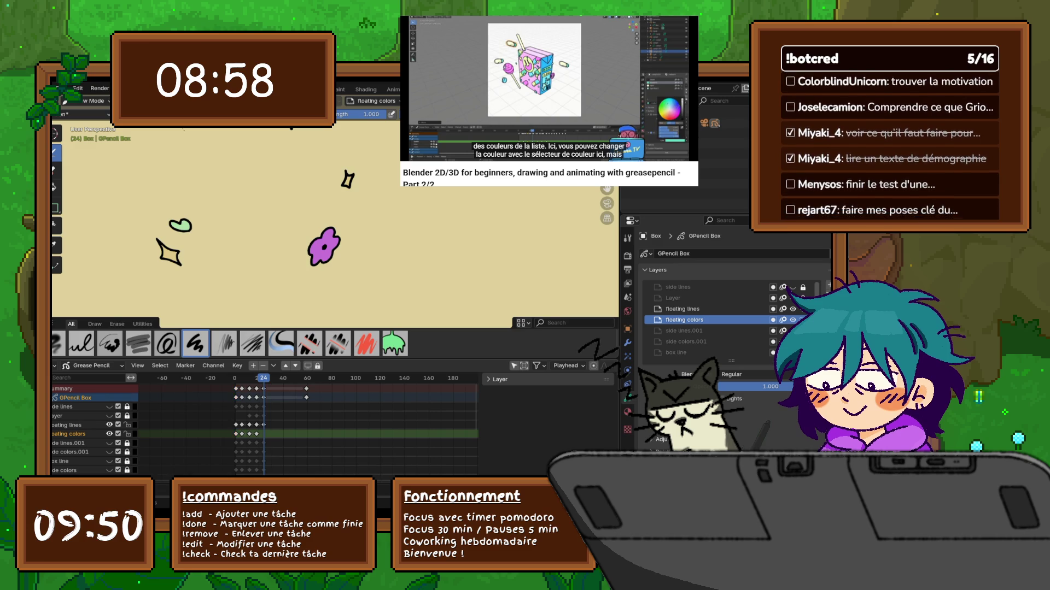
{"action": "right_click", "coordinate": [208, 394]}
{"action": "left_click", "coordinate": [218, 413]}
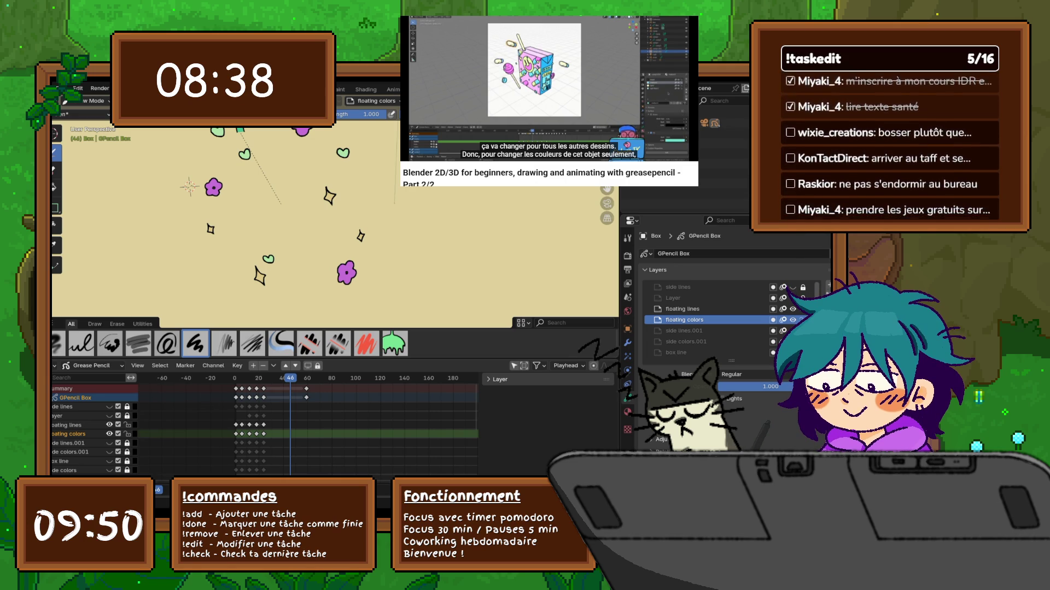
Step: Unhide side lines.001, side colors.001, box line and side colors so the full box shows
{"action": "middle_click_drag", "start_coordinate": [328, 219], "coordinate": [314, 225]}
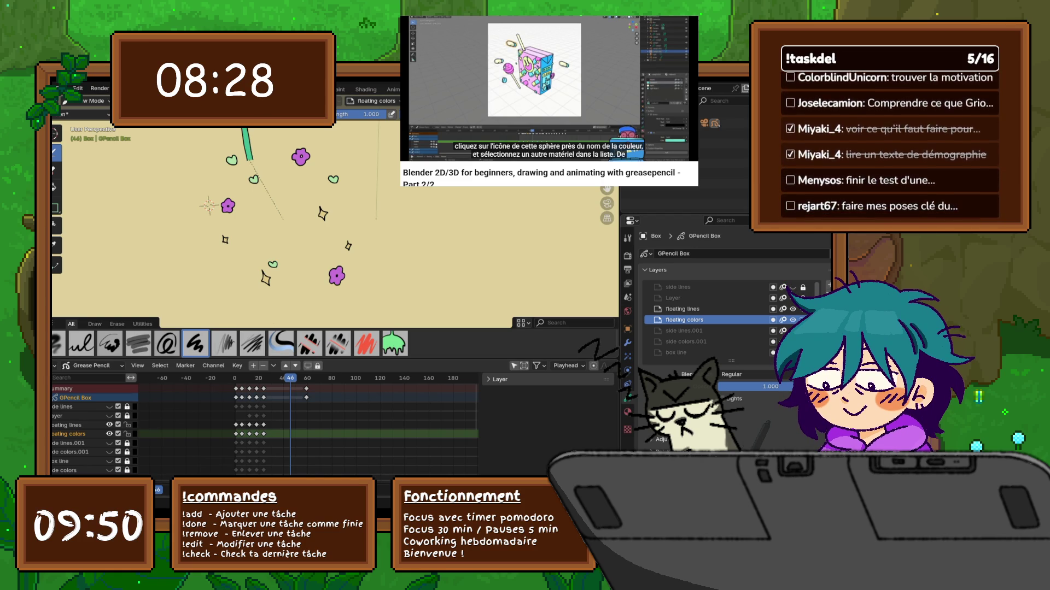
{"action": "scroll", "coordinate": [706, 319], "scroll_direction": "down", "scroll_amount": 5}
{"action": "scroll", "coordinate": [706, 320], "scroll_direction": "down", "scroll_amount": 5}
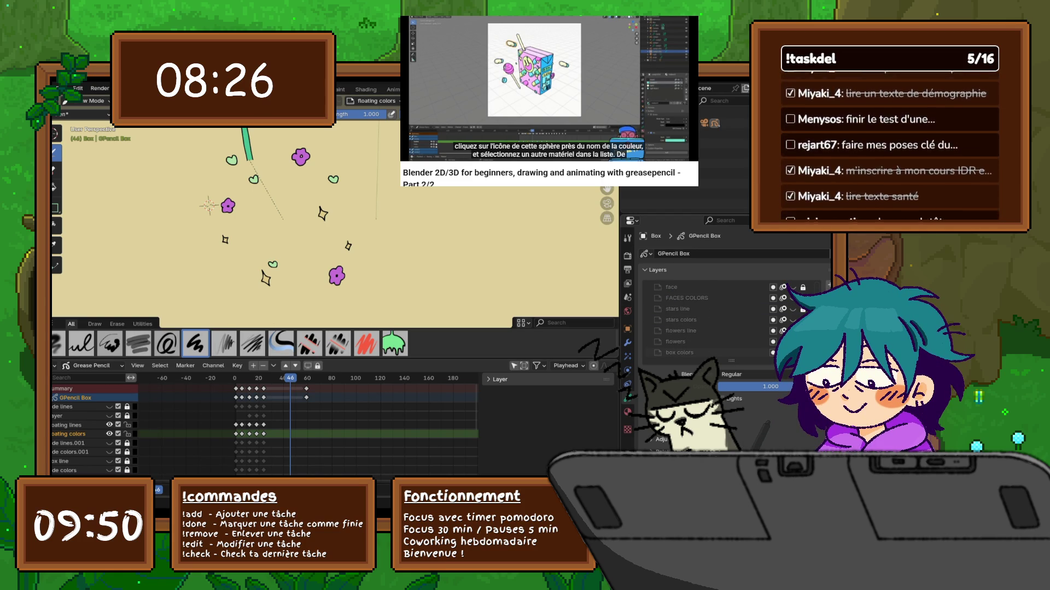
{"action": "scroll", "coordinate": [706, 320], "scroll_direction": "up", "scroll_amount": 4}
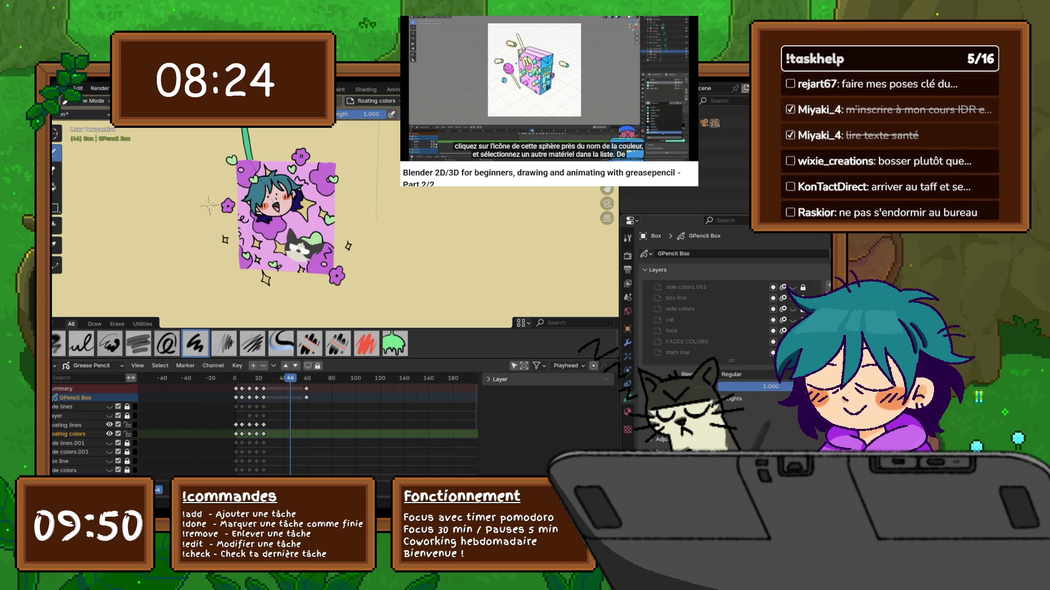
{"action": "scroll", "coordinate": [705, 319], "scroll_direction": "up", "scroll_amount": 2}
{"action": "mouse_move", "coordinate": [793, 298]}
{"action": "left_mouse_down"}
{"action": "mouse_move", "coordinate": [793, 331]}
{"action": "mouse_move", "coordinate": [793, 287]}
{"action": "left_mouse_up"}
{"action": "scroll", "coordinate": [705, 320], "scroll_direction": "up", "scroll_amount": 3}
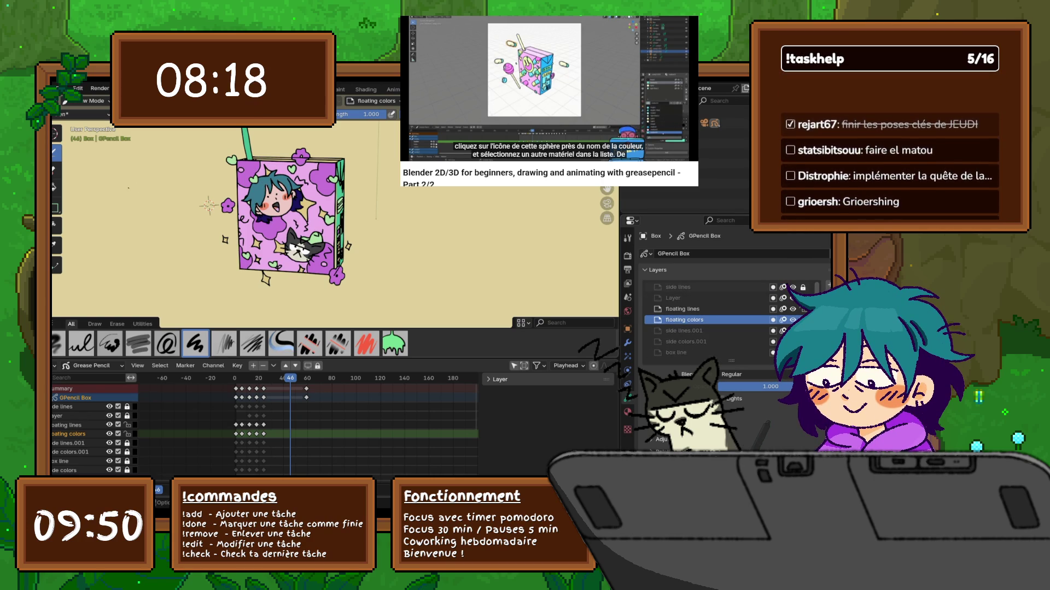
{"action": "left_click", "coordinate": [61, 89]}
{"action": "key", "text": "Escape"}
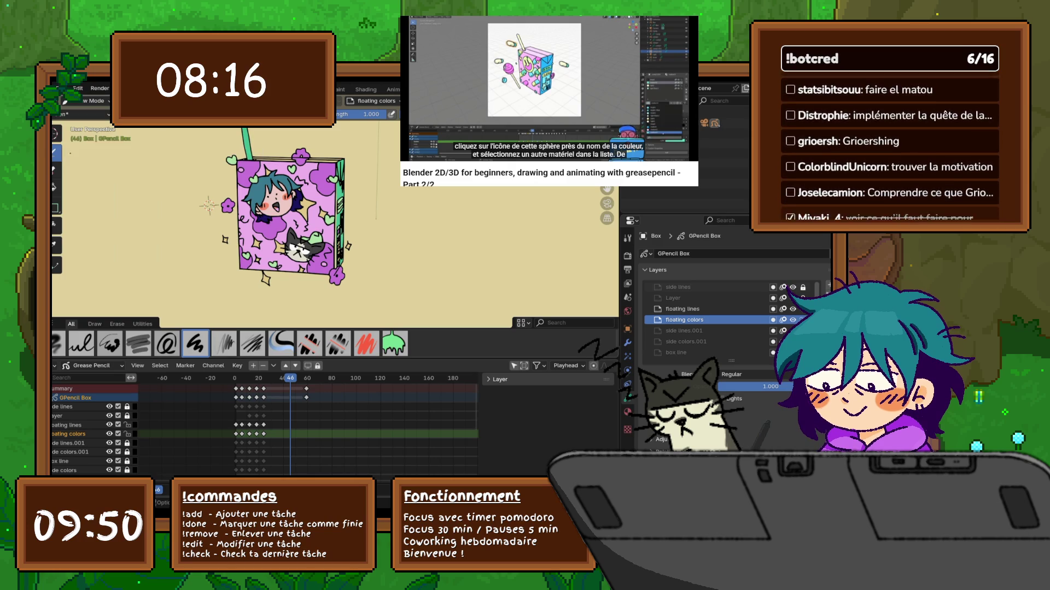
{"action": "middle_click_drag", "start_coordinate": [415, 246], "coordinate": [404, 239]}
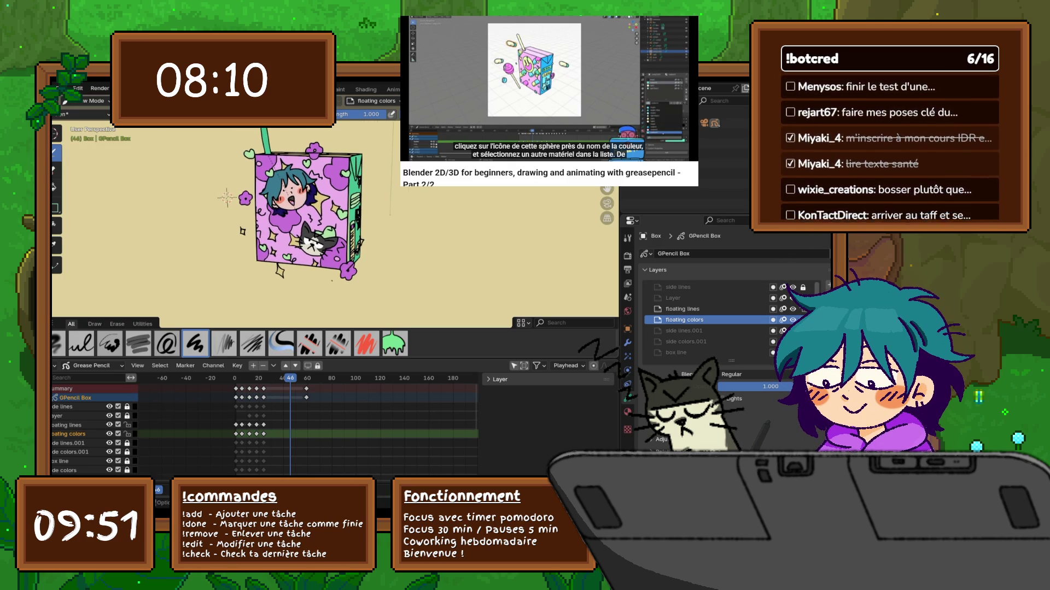
{"action": "mouse_move", "coordinate": [226, 207]}
{"action": "middle_mouse_down"}
{"action": "mouse_move", "coordinate": [235, 203]}
{"action": "mouse_move", "coordinate": [226, 228]}
{"action": "mouse_move", "coordinate": [227, 195]}
{"action": "middle_mouse_up"}
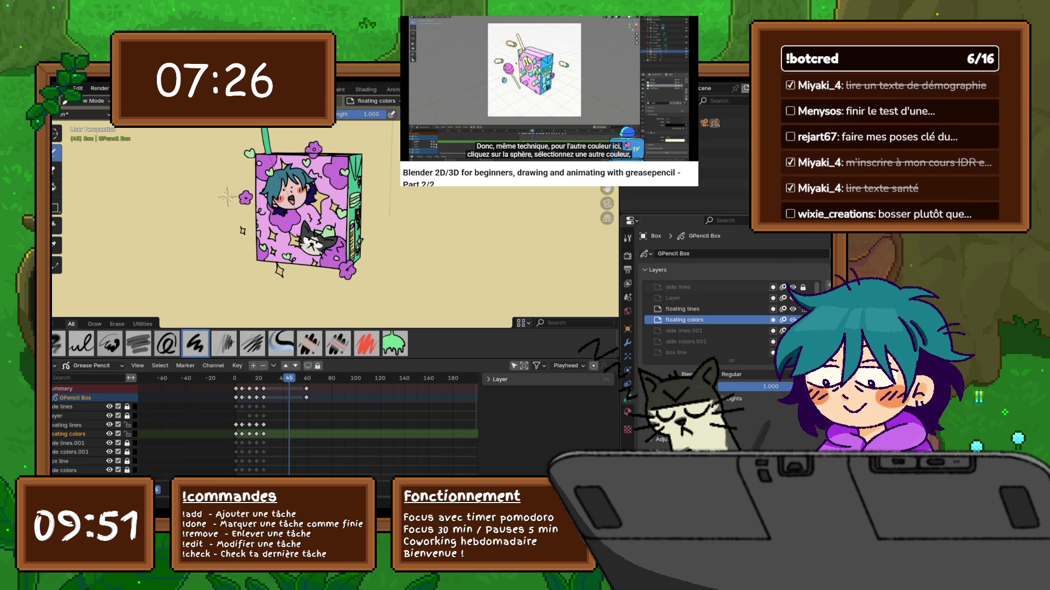
Step: Lock both the side lines and Layer layers in the Layers panel
{"action": "left_click", "coordinate": [802, 287]}
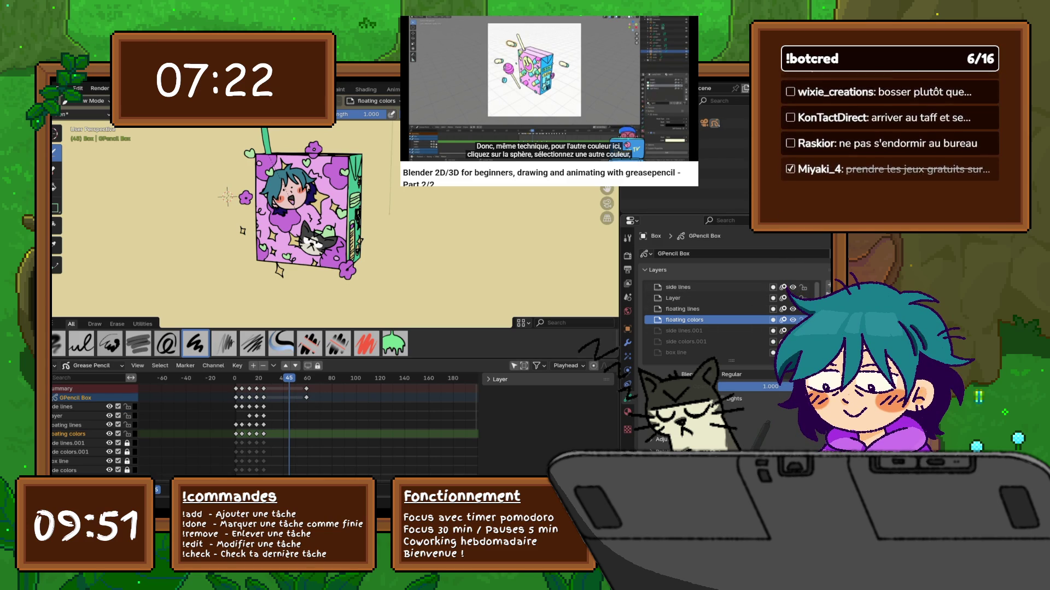
{"action": "left_click_drag", "start_coordinate": [802, 287], "coordinate": [802, 298]}
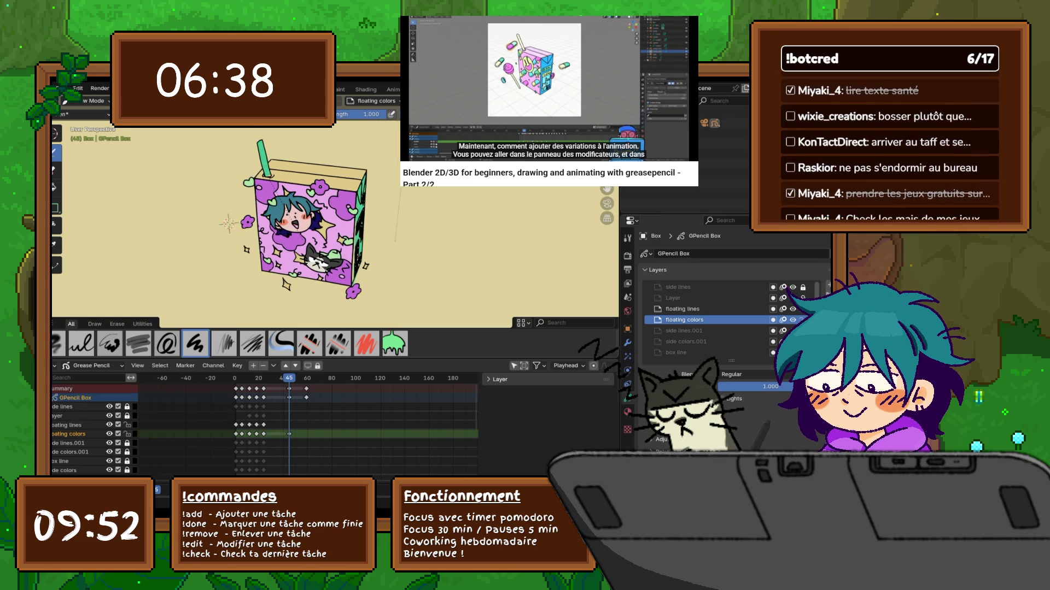
{"action": "left_click", "coordinate": [96, 101]}
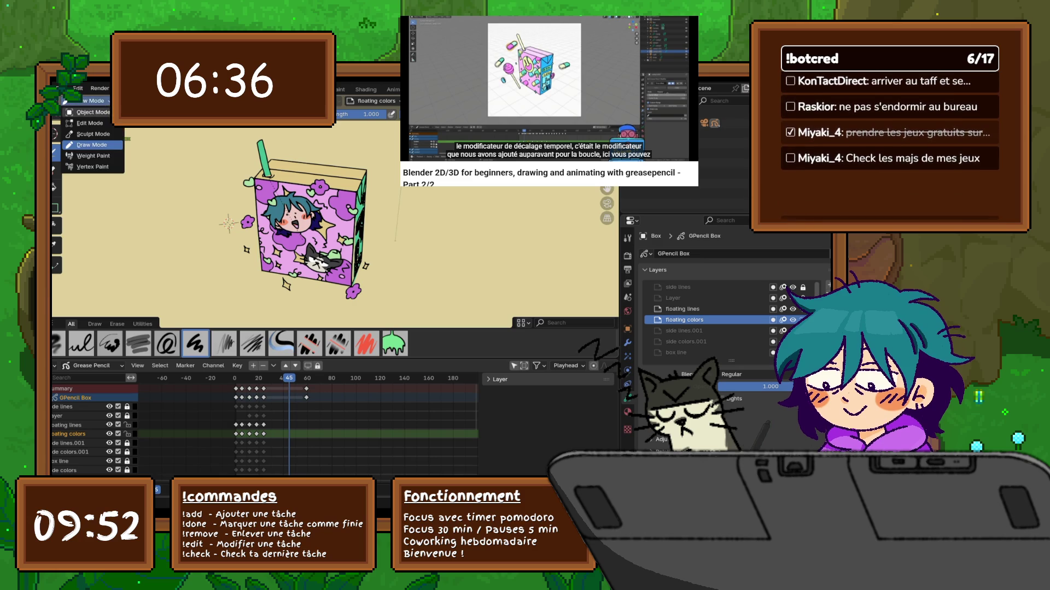
Step: At frame 1, select the small floating star stroke in Edit Mode and move it along Z
{"action": "left_click", "coordinate": [91, 112]}
{"action": "key", "text": "shift+Left"}
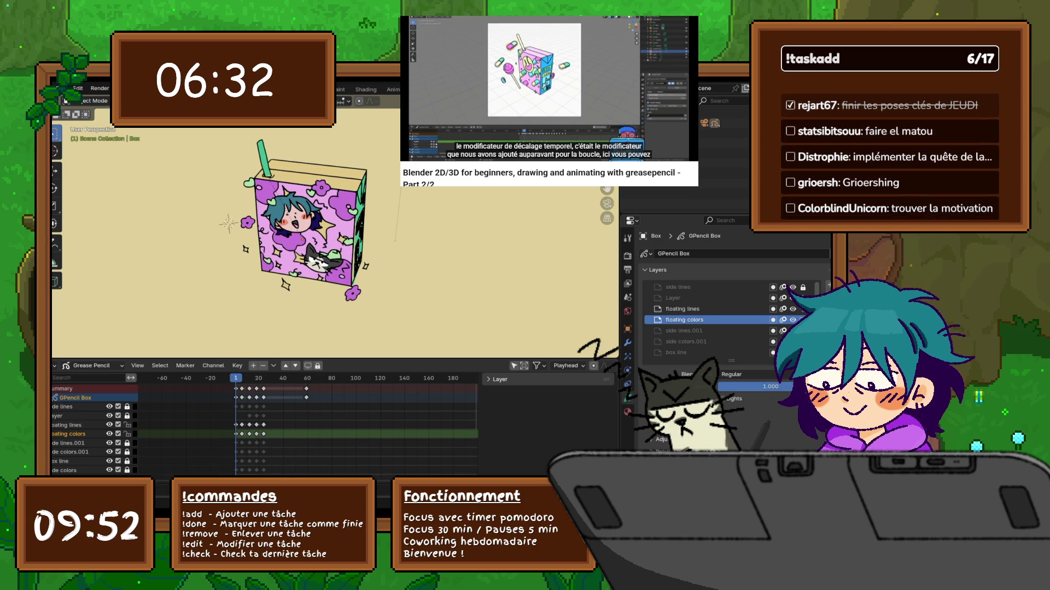
{"action": "key", "text": "Tab"}
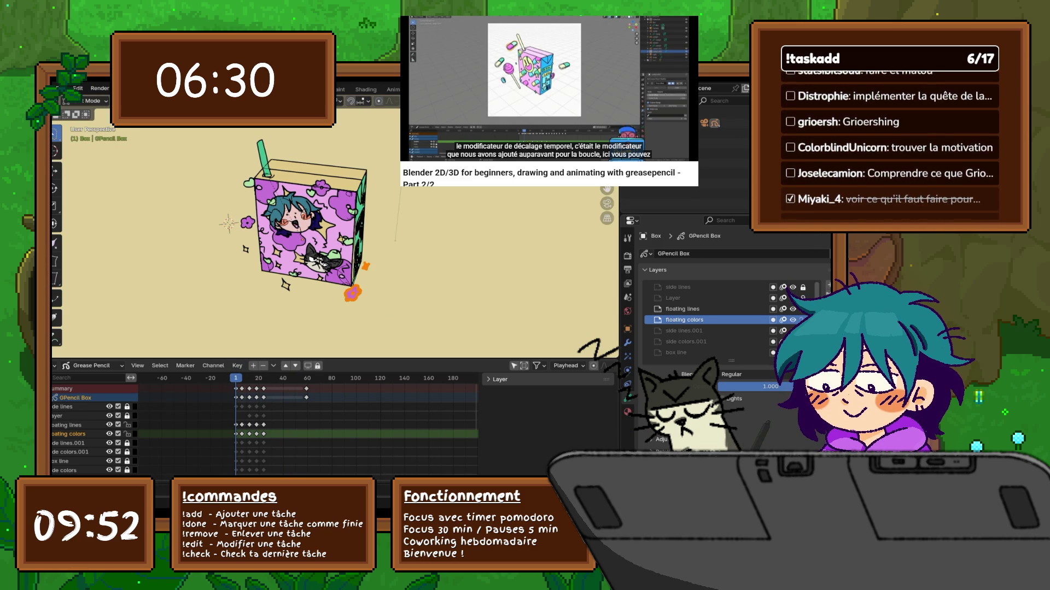
{"action": "left_click", "coordinate": [246, 250]}
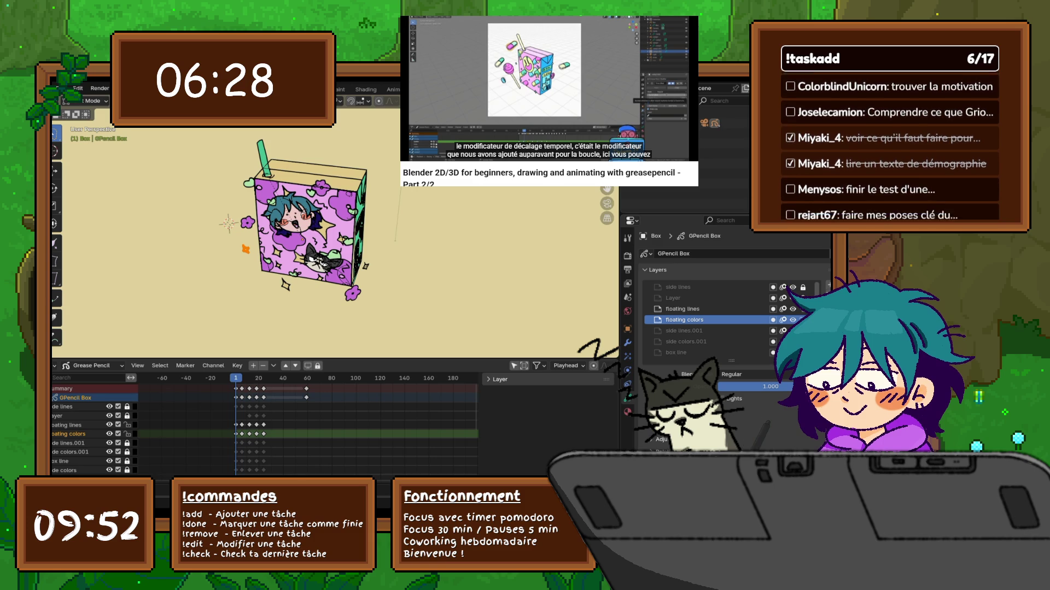
{"action": "key", "text": "g"}
{"action": "key", "text": "z"}
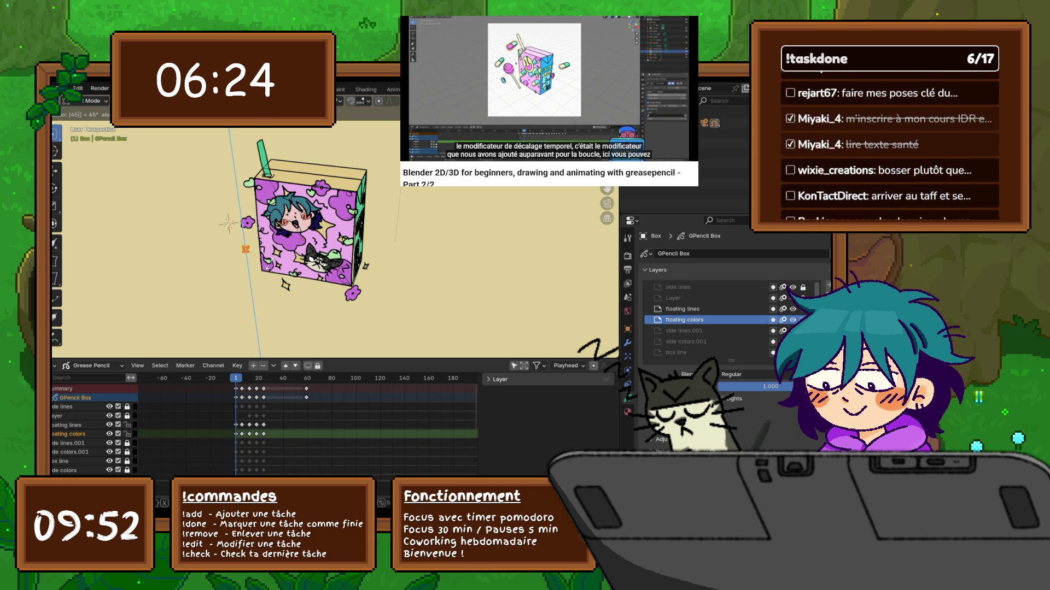
{"action": "key", "text": "Return"}
Step: Move the star stroke vertically at keyframe 6, then rotate it 45° about Z (rz45) at keyframe 12
{"action": "key", "text": "Up"}
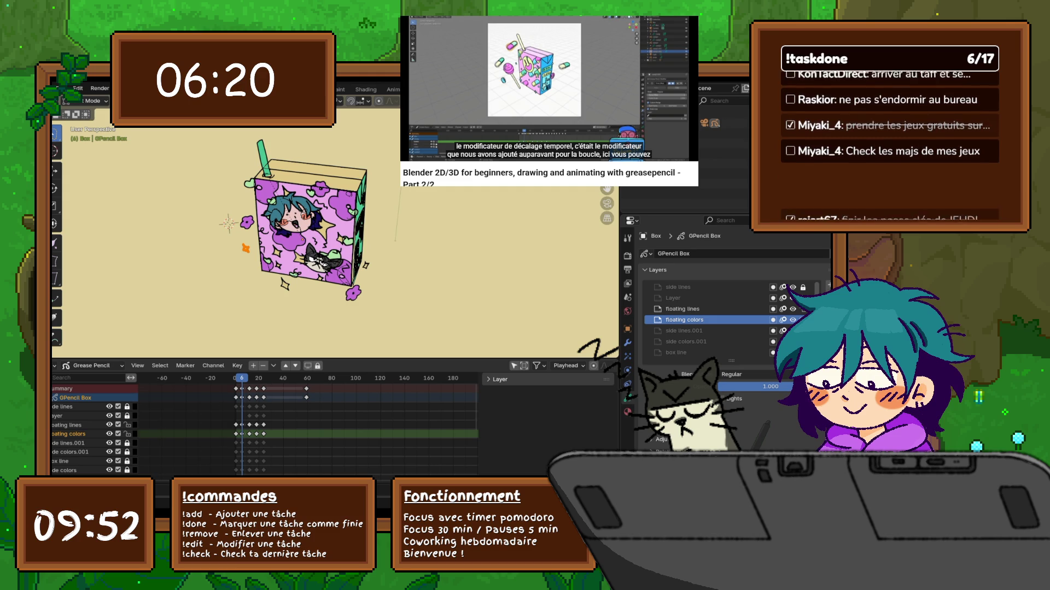
{"action": "key", "text": "g"}
{"action": "key", "text": "z"}
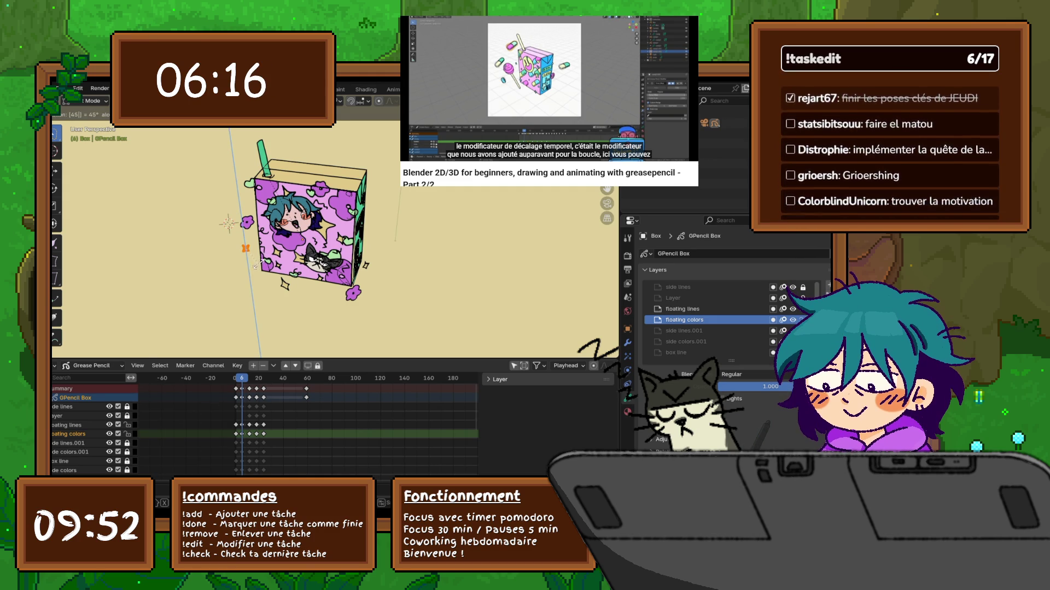
{"action": "key", "text": "Return"}
{"action": "key", "text": "Up"}
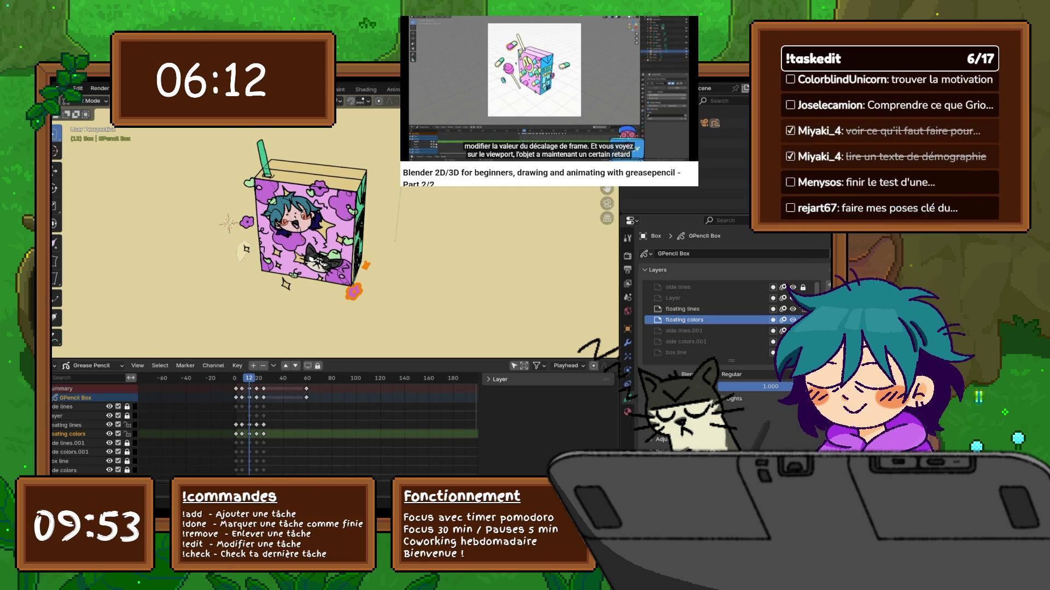
{"action": "type", "text": "rz"}
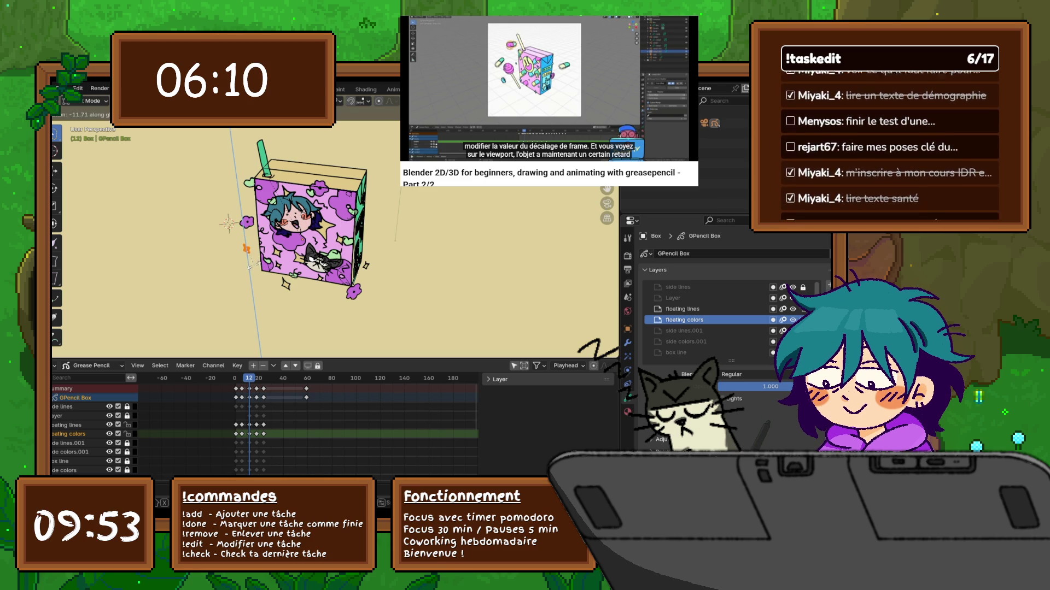
{"action": "type", "text": "45"}
{"action": "key", "text": "Return"}
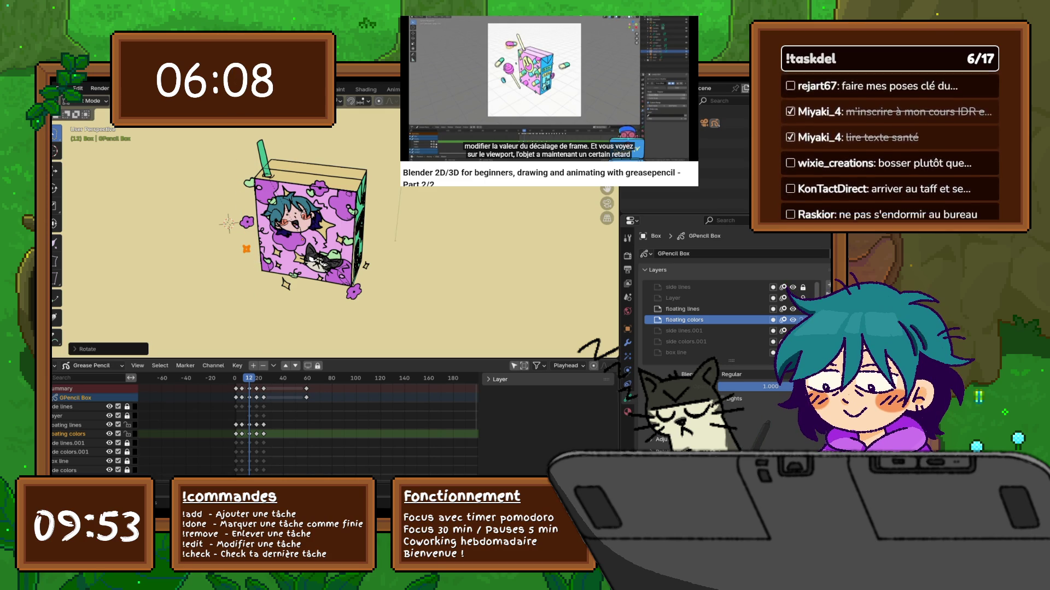
Step: Shift the star stroke vertically at keyframe 18 and again with gz45 at keyframe 24
{"action": "key", "text": "Right"}
{"action": "key", "text": "Right"}
{"action": "key", "text": "Right"}
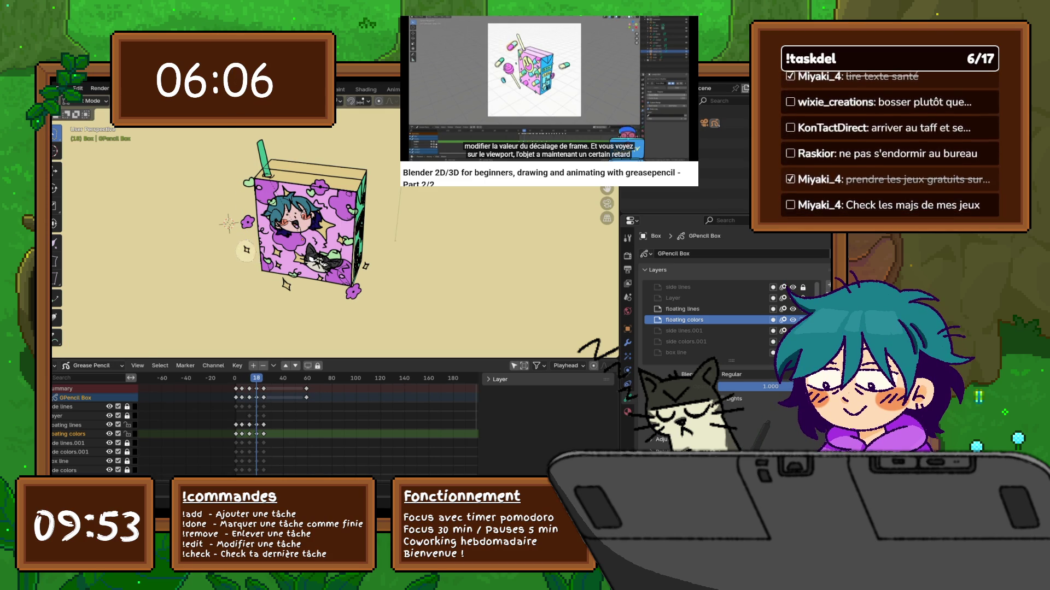
{"action": "left_click", "coordinate": [246, 250]}
{"action": "key", "text": "g"}
{"action": "key", "text": "z"}
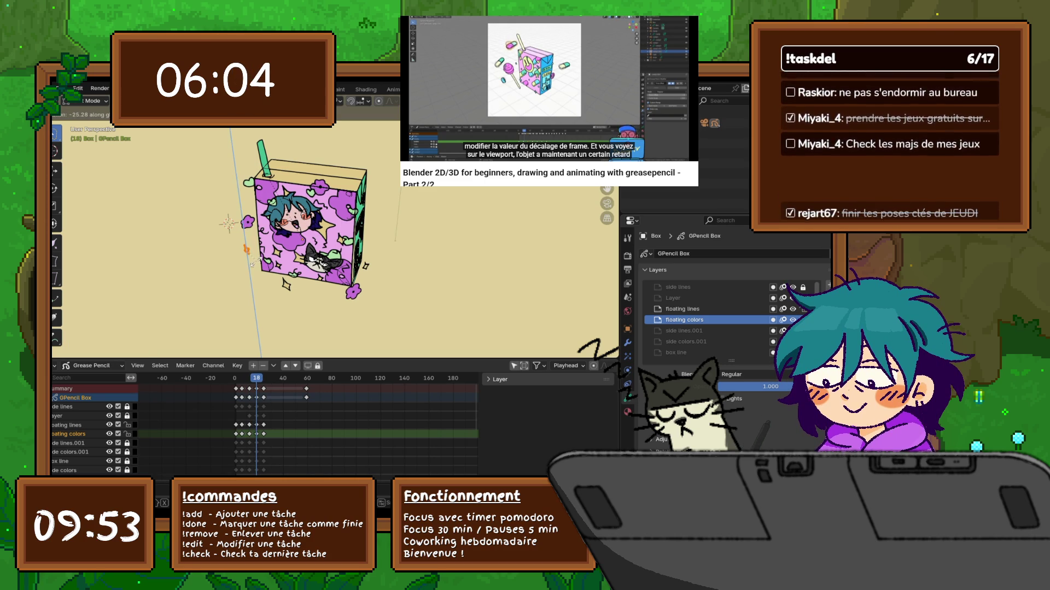
{"action": "key", "text": "Return"}
{"action": "key", "text": "Right"}
{"action": "key", "text": "Right"}
{"action": "key", "text": "Right"}
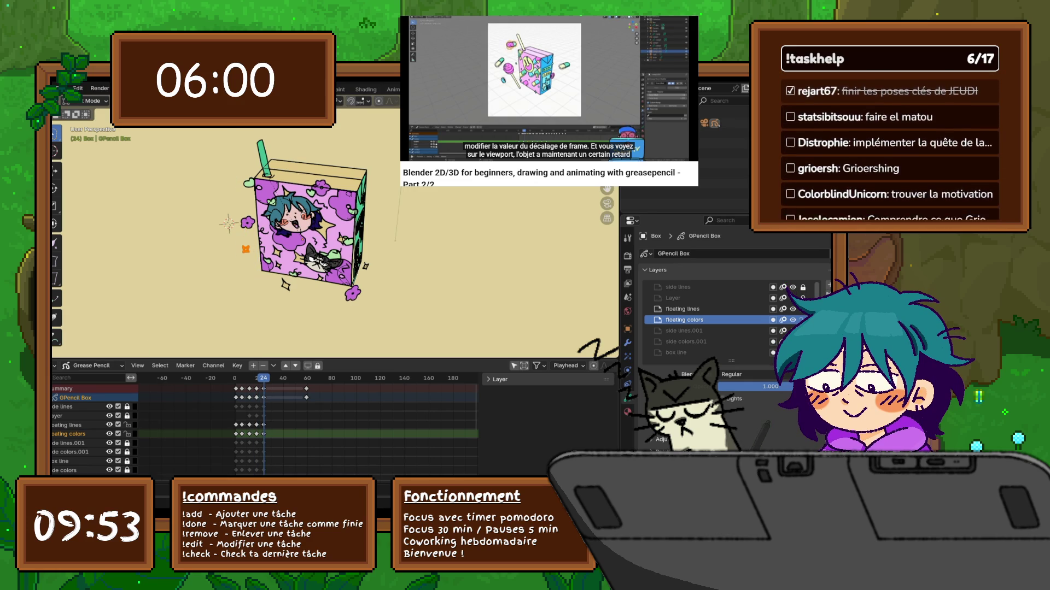
{"action": "type", "text": "gz"}
{"action": "type", "text": "45"}
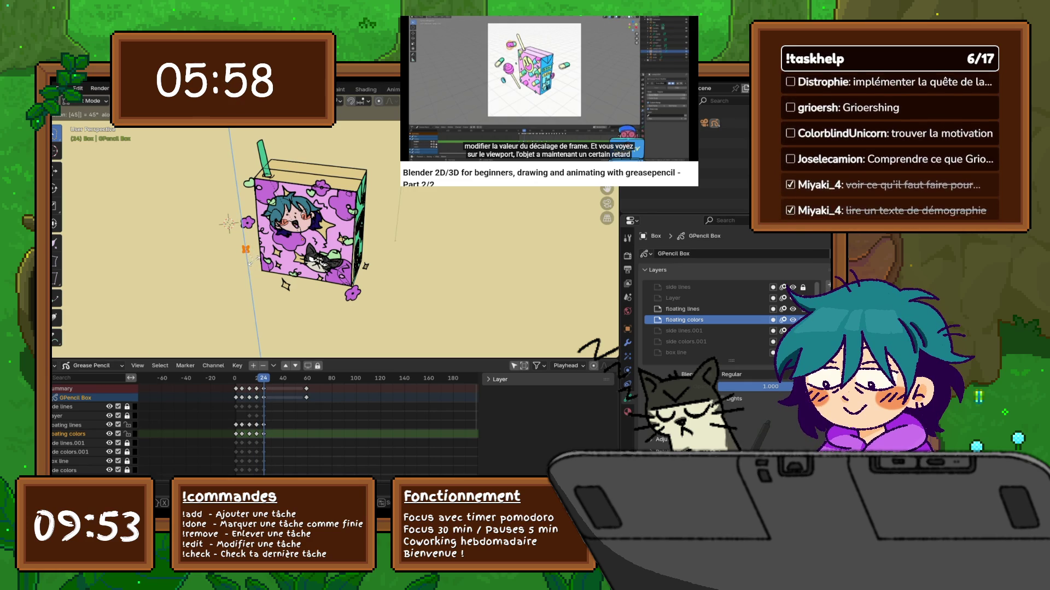
{"action": "key", "text": "Return"}
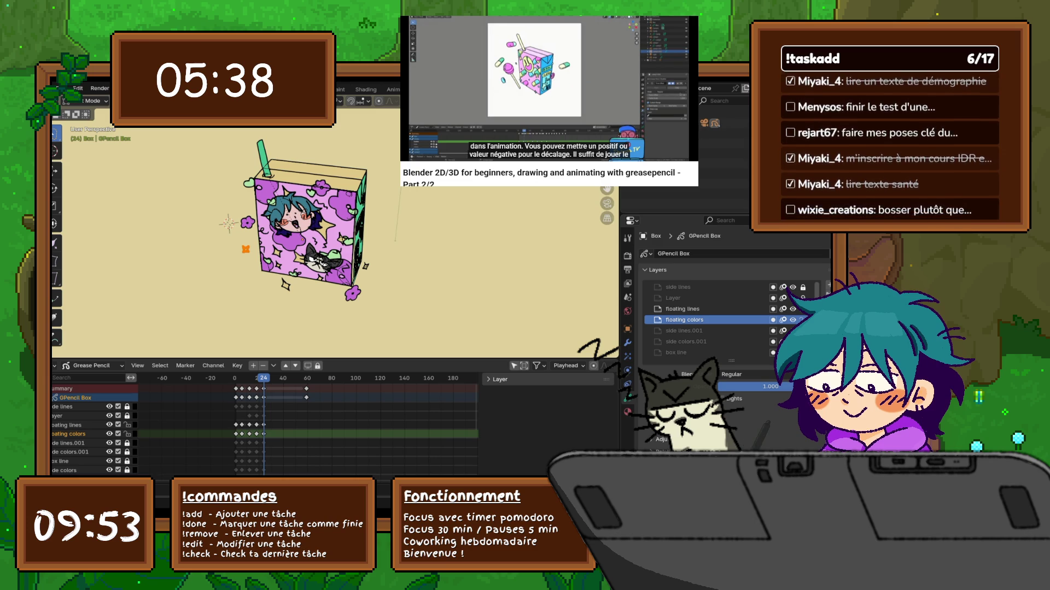
Step: Face the box's front in Draw Mode and scrub through the animation frames
{"action": "mouse_move", "coordinate": [328, 246]}
{"action": "middle_mouse_down"}
{"action": "mouse_move", "coordinate": [307, 241]}
{"action": "mouse_move", "coordinate": [321, 241]}
{"action": "middle_mouse_up"}
{"action": "left_click", "coordinate": [93, 101]}
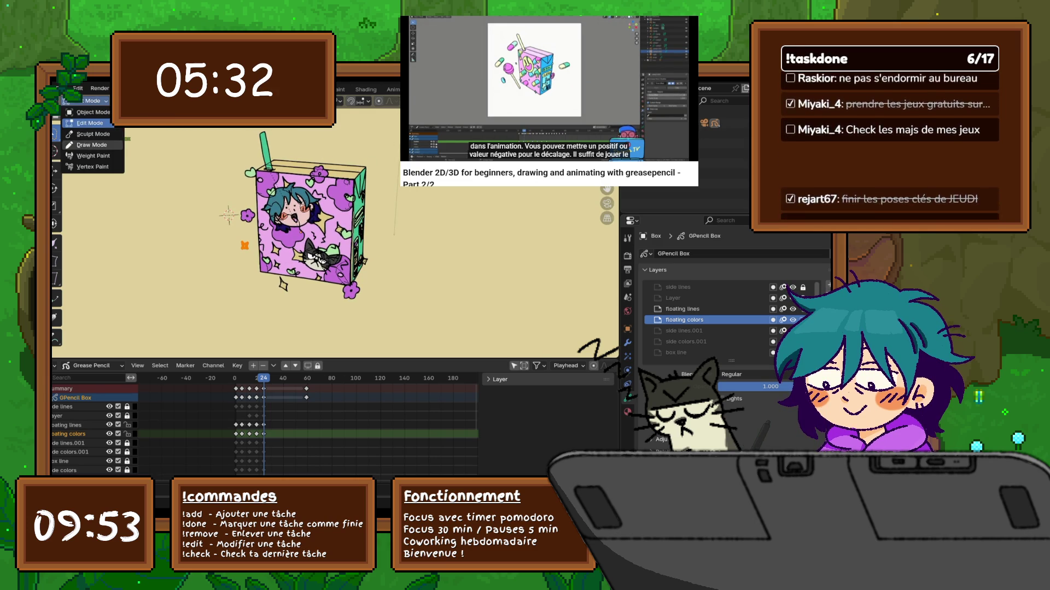
{"action": "left_click", "coordinate": [92, 145]}
{"action": "mouse_move", "coordinate": [263, 378]}
{"action": "left_mouse_down"}
{"action": "mouse_move", "coordinate": [238, 378]}
{"action": "mouse_move", "coordinate": [315, 378]}
{"action": "mouse_move", "coordinate": [252, 378]}
{"action": "left_mouse_up"}
{"action": "scroll", "coordinate": [328, 223], "scroll_direction": "up", "scroll_amount": 8}
{"action": "middle_click_drag", "start_coordinate": [273, 219], "coordinate": [388, 284], "text": "shift"}
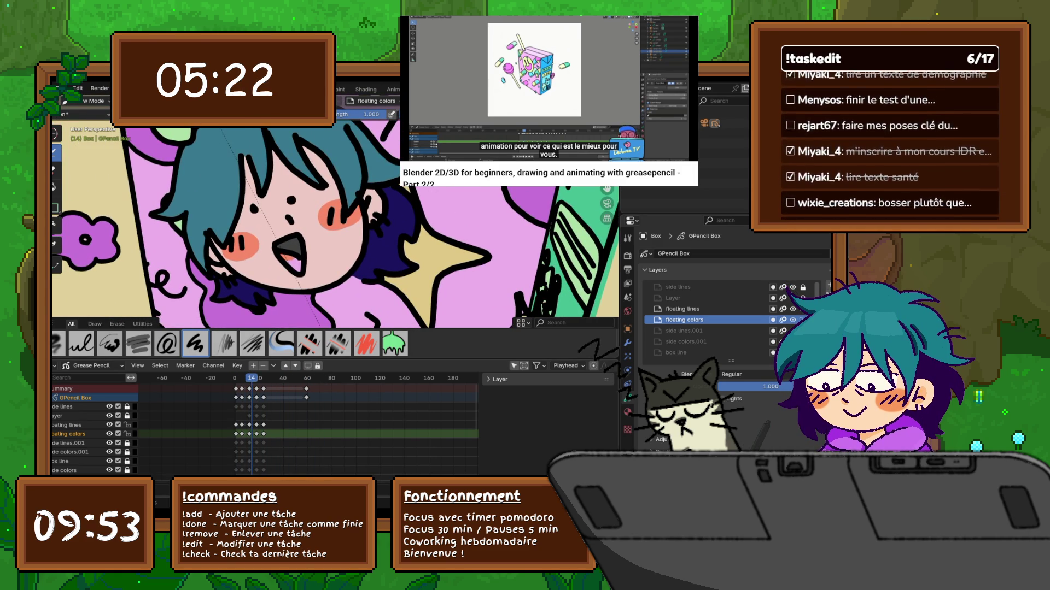
Step: Play the animation from the start, pan over to the cat face, and stop at frame 92
{"action": "key", "text": "shift+Left"}
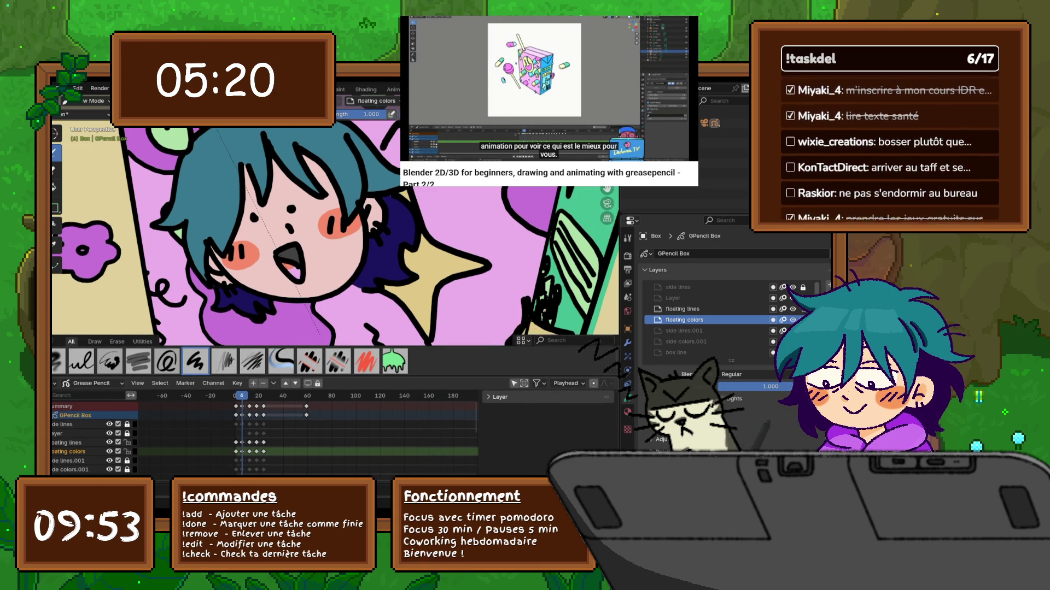
{"action": "key", "text": "space"}
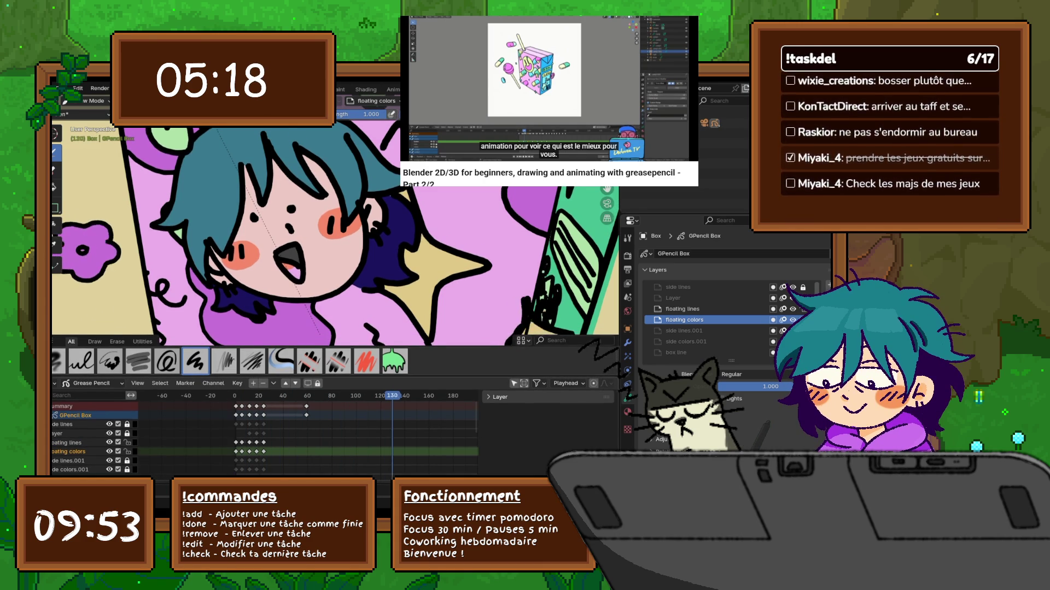
{"action": "mouse_move", "coordinate": [386, 325]}
{"action": "middle_mouse_down", "text": "shift"}
{"action": "mouse_move", "coordinate": [307, 257]}
{"action": "mouse_move", "coordinate": [262, 191]}
{"action": "middle_mouse_up", "text": "shift"}
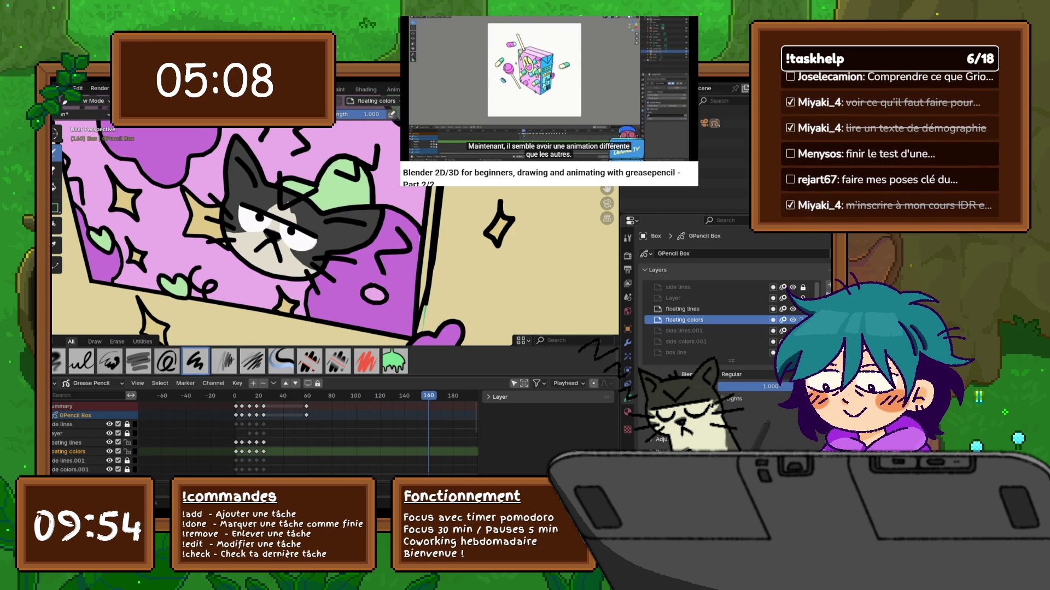
{"action": "left_click", "coordinate": [346, 396]}
{"action": "scroll", "coordinate": [334, 232], "scroll_direction": "up", "scroll_amount": 5}
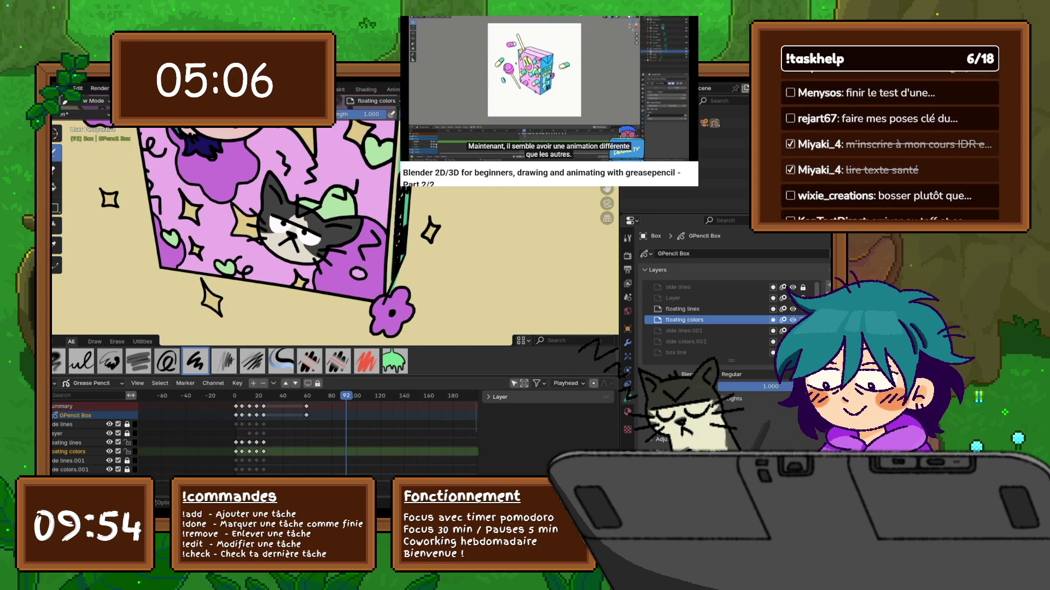
{"action": "scroll", "coordinate": [335, 232], "scroll_direction": "up", "scroll_amount": 3}
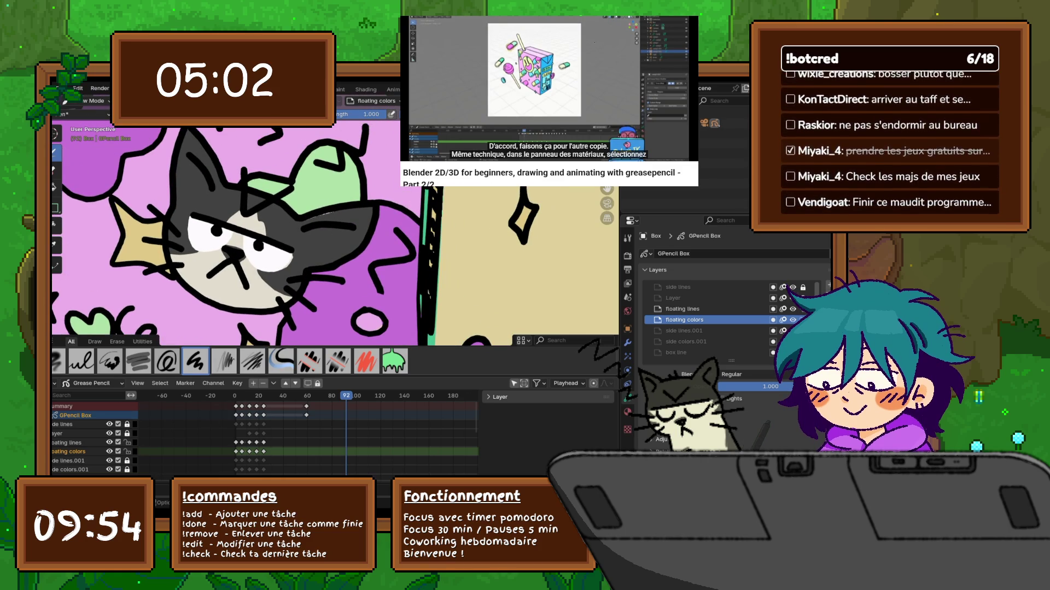
Step: Lock the floating lines and floating colors layers and hide several layers to isolate the cat face
{"action": "left_click_drag", "start_coordinate": [127, 442], "coordinate": [127, 451]}
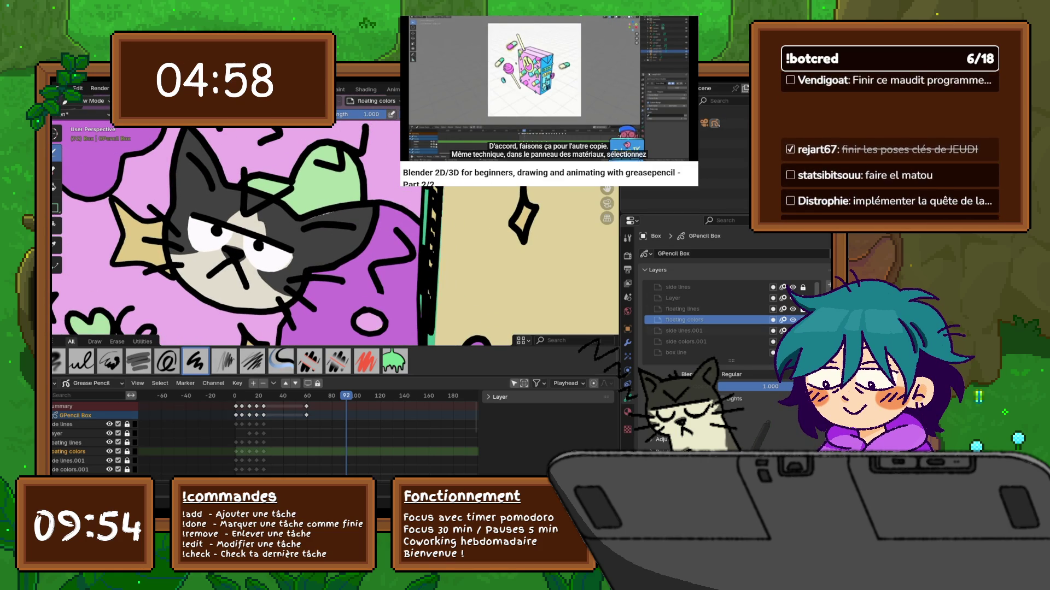
{"action": "scroll", "coordinate": [711, 320], "scroll_direction": "down", "scroll_amount": 1}
{"action": "left_click_drag", "start_coordinate": [793, 309], "coordinate": [793, 353]}
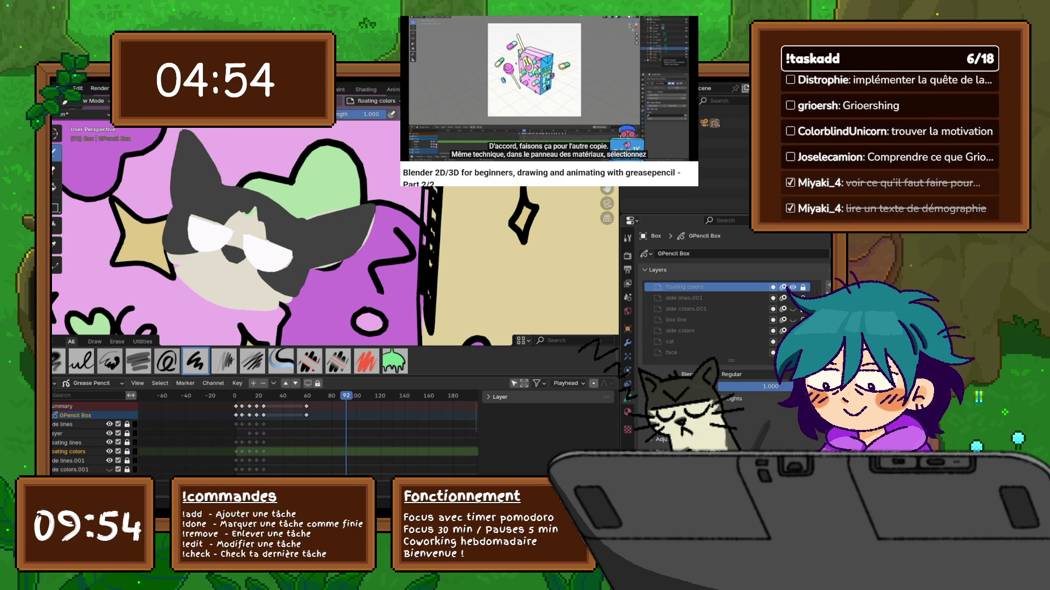
Step: Toggle layer visibility to identify FACES COLORS, unhide all layers, and make FACES COLORS active
{"action": "scroll", "coordinate": [711, 320], "scroll_direction": "down", "scroll_amount": 2}
{"action": "left_click", "coordinate": [792, 341]}
{"action": "left_click", "coordinate": [793, 342]}
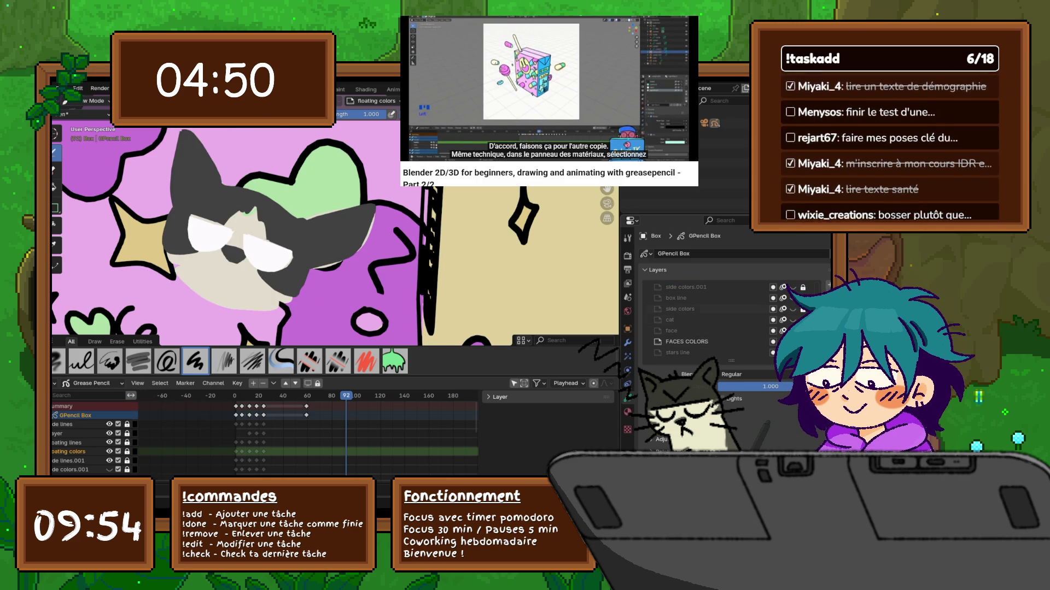
{"action": "left_click", "coordinate": [793, 320]}
{"action": "left_click", "coordinate": [793, 309]}
{"action": "scroll", "coordinate": [711, 320], "scroll_direction": "up", "scroll_amount": 1}
{"action": "scroll", "coordinate": [711, 320], "scroll_direction": "down", "scroll_amount": 3}
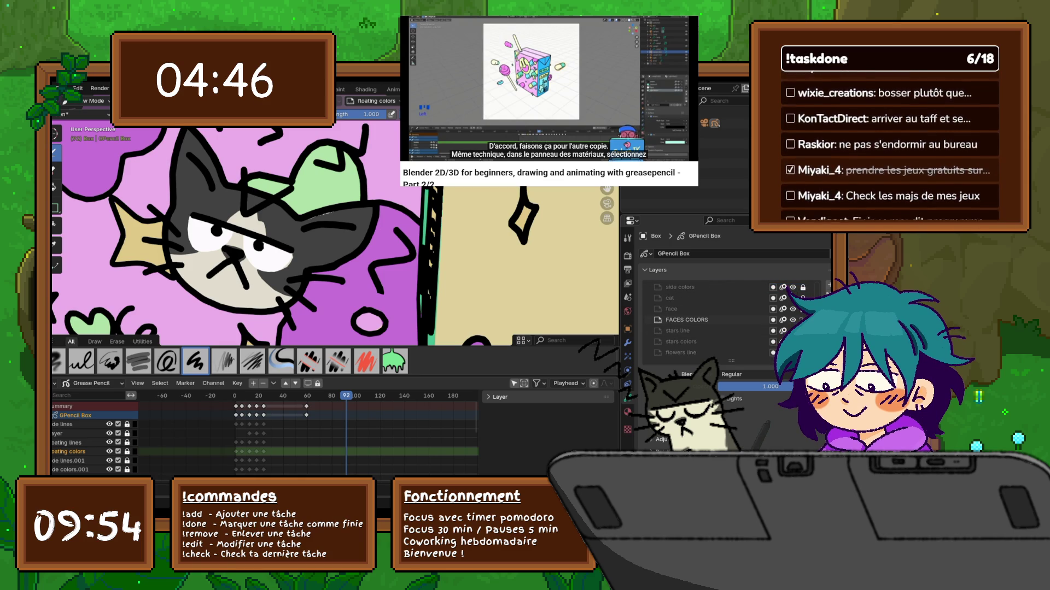
{"action": "left_click", "coordinate": [687, 319]}
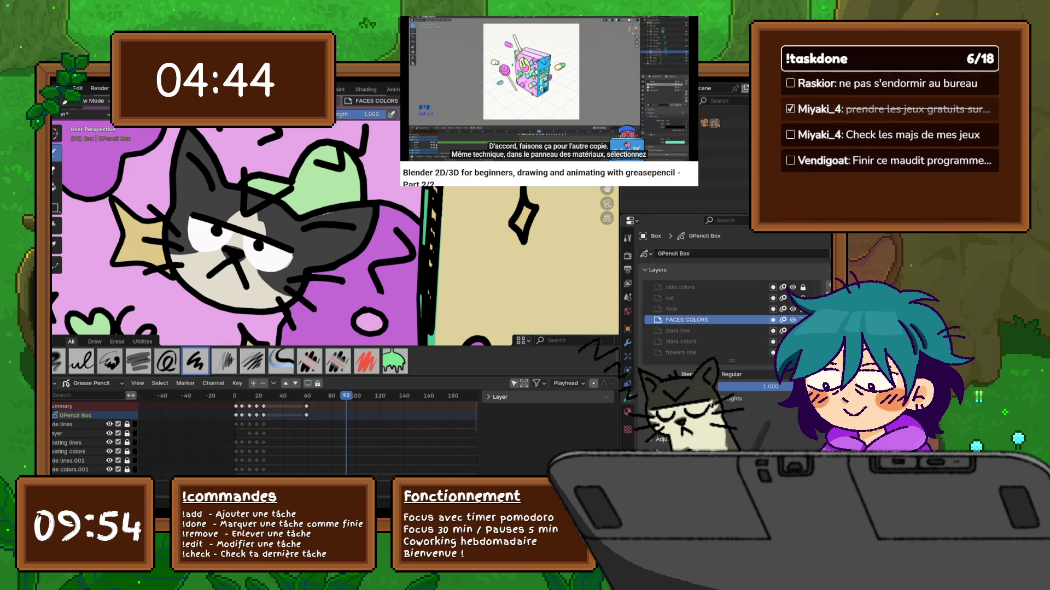
Step: In Sculpt Mode with the Grab brush, nudge the cat face colours at frame 92
{"action": "left_click", "coordinate": [142, 342]}
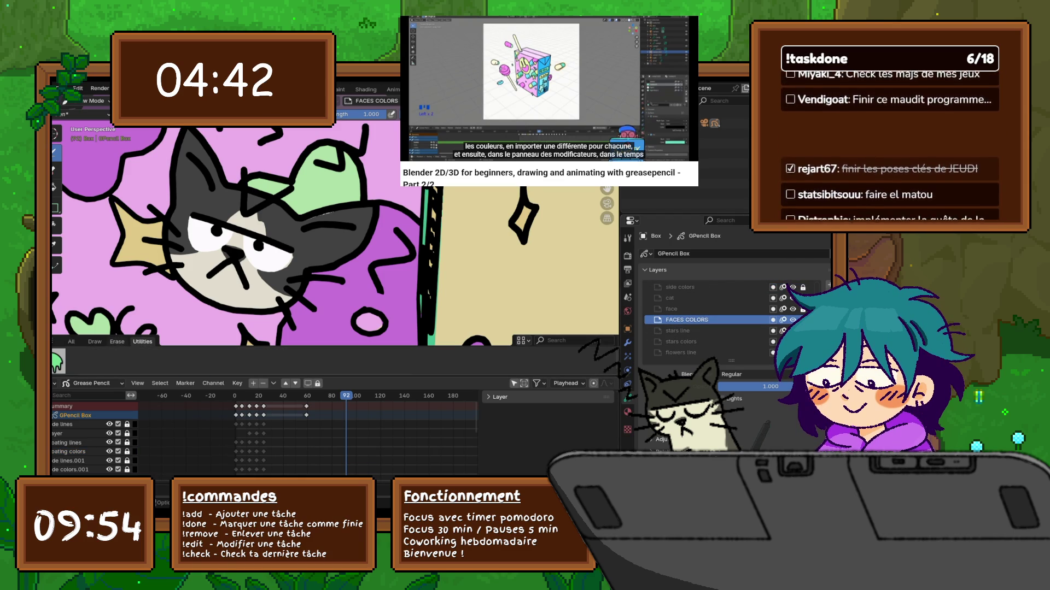
{"action": "left_click", "coordinate": [71, 342]}
{"action": "left_click", "coordinate": [94, 100]}
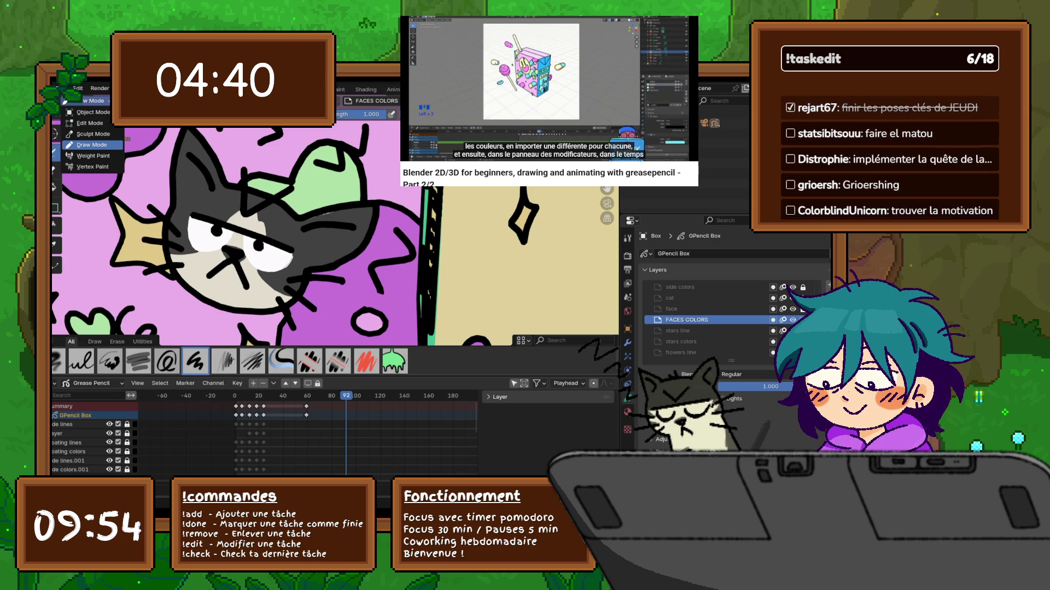
{"action": "left_click", "coordinate": [93, 134]}
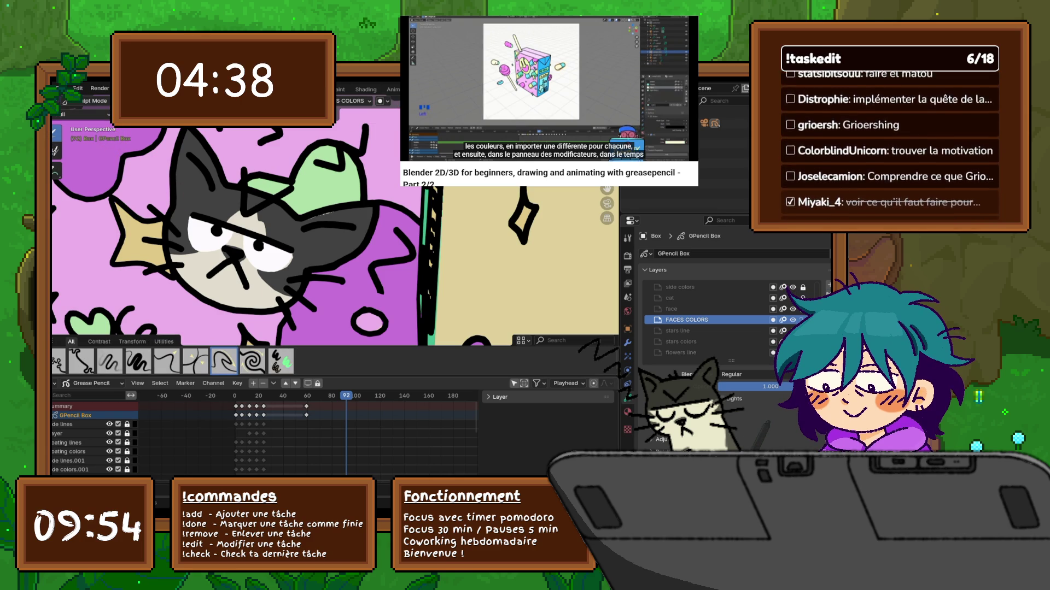
{"action": "left_click", "coordinate": [167, 361]}
{"action": "left_click_drag", "start_coordinate": [320, 211], "coordinate": [325, 213]}
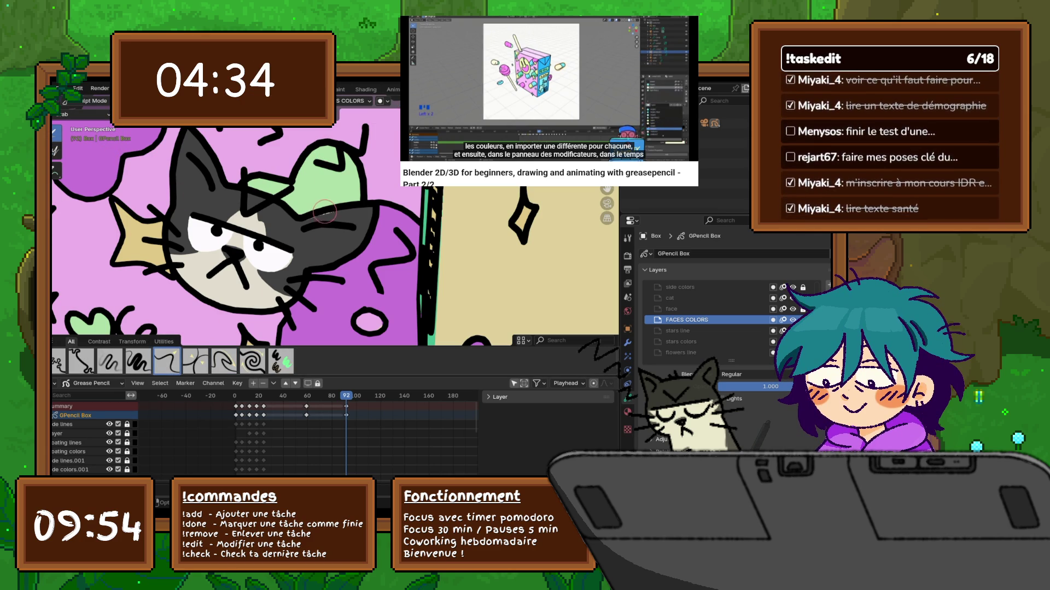
Step: Undo the grab nudge, pick the thickness brush, and switch the box to Edit Mode
{"action": "key", "text": "ctrl+z"}
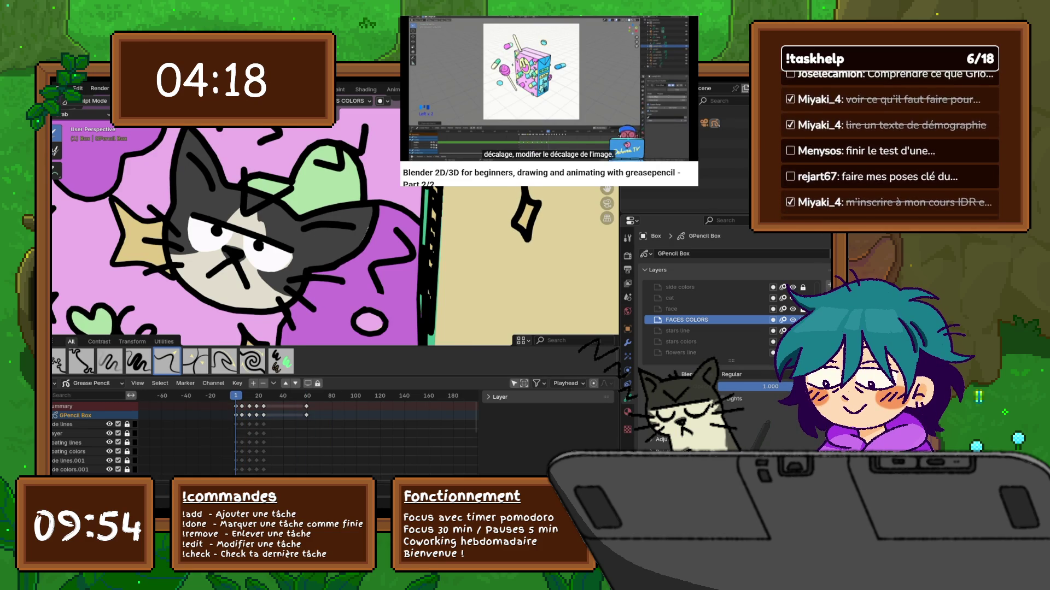
{"action": "scroll", "coordinate": [96, 437], "scroll_direction": "down", "scroll_amount": 5}
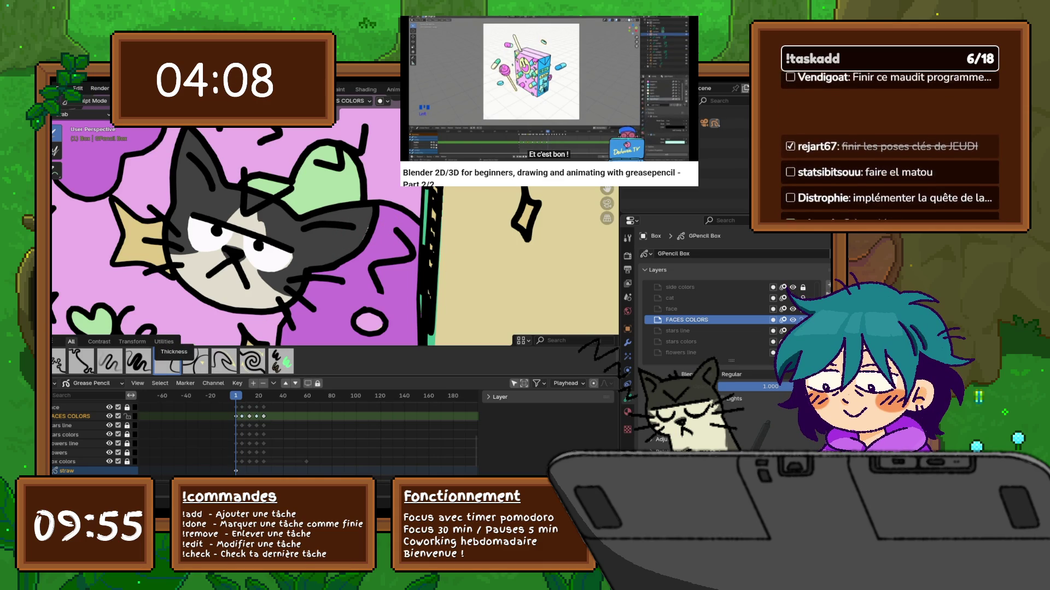
{"action": "left_click", "coordinate": [167, 361]}
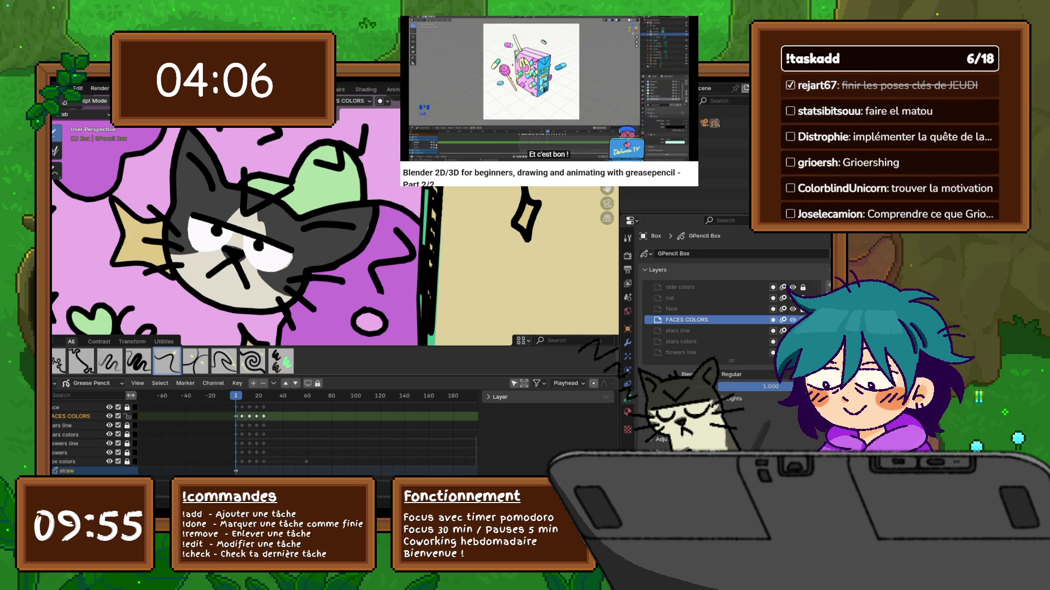
{"action": "left_click", "coordinate": [93, 101]}
{"action": "left_click", "coordinate": [82, 121]}
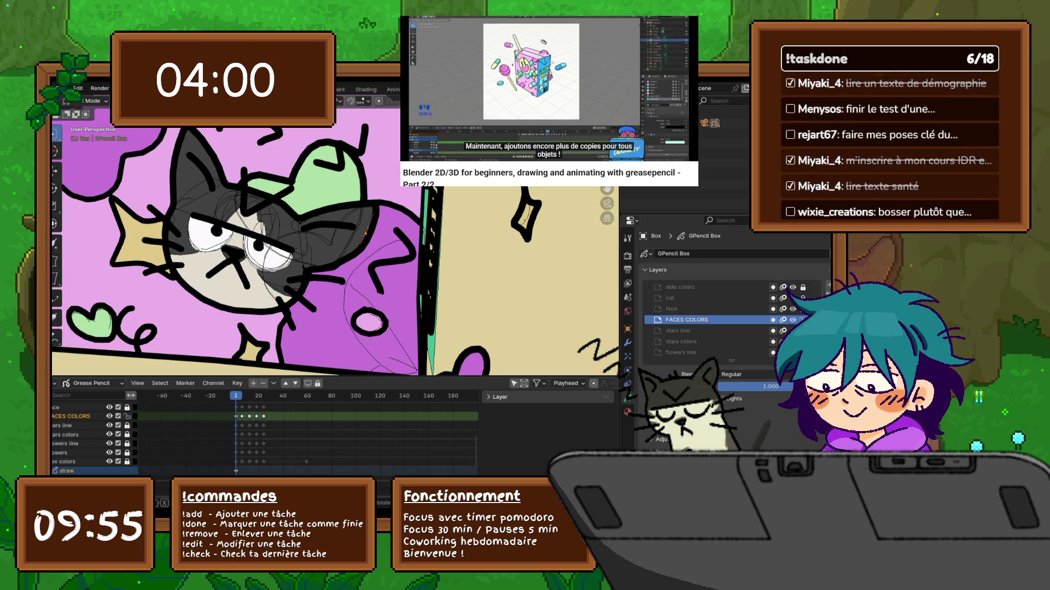
Step: Move the cat-face strokes near the eyes, step to the next keyframe, and return to Draw Mode
{"action": "key", "text": "g"}
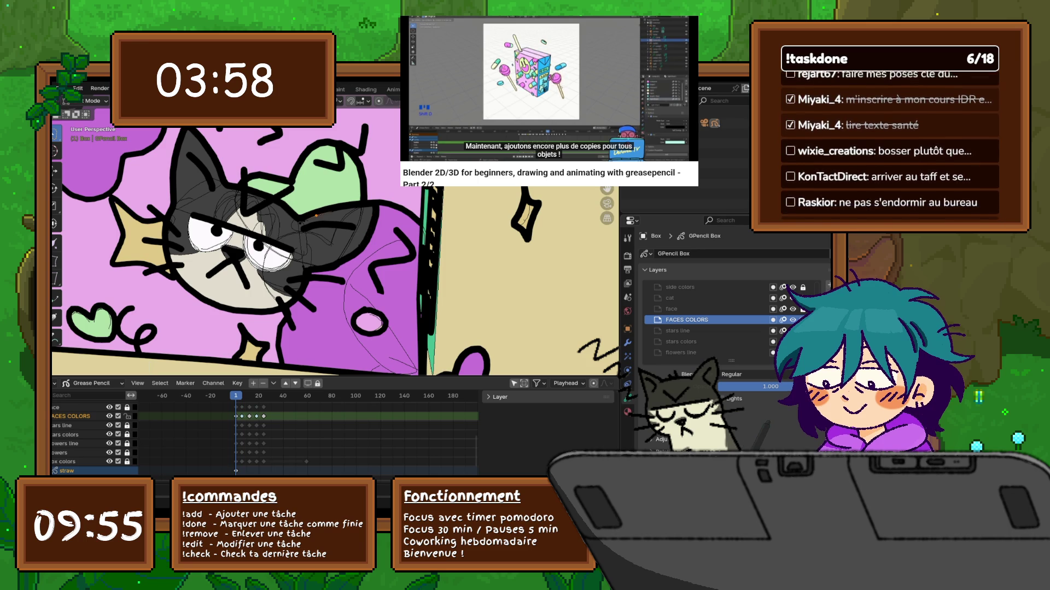
{"action": "key", "text": "space"}
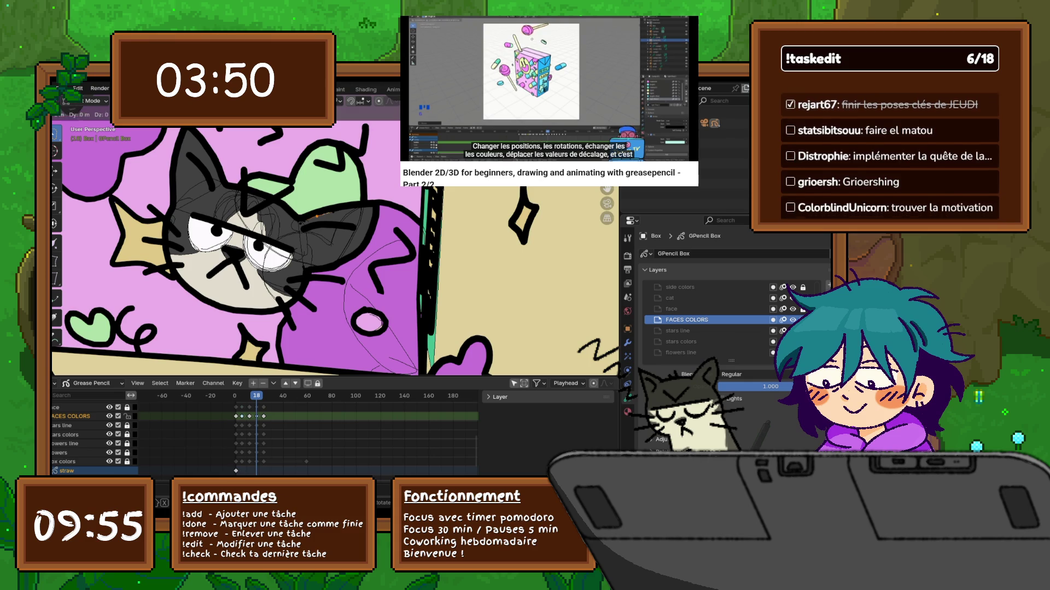
{"action": "key", "text": "g"}
{"action": "key", "text": "Return"}
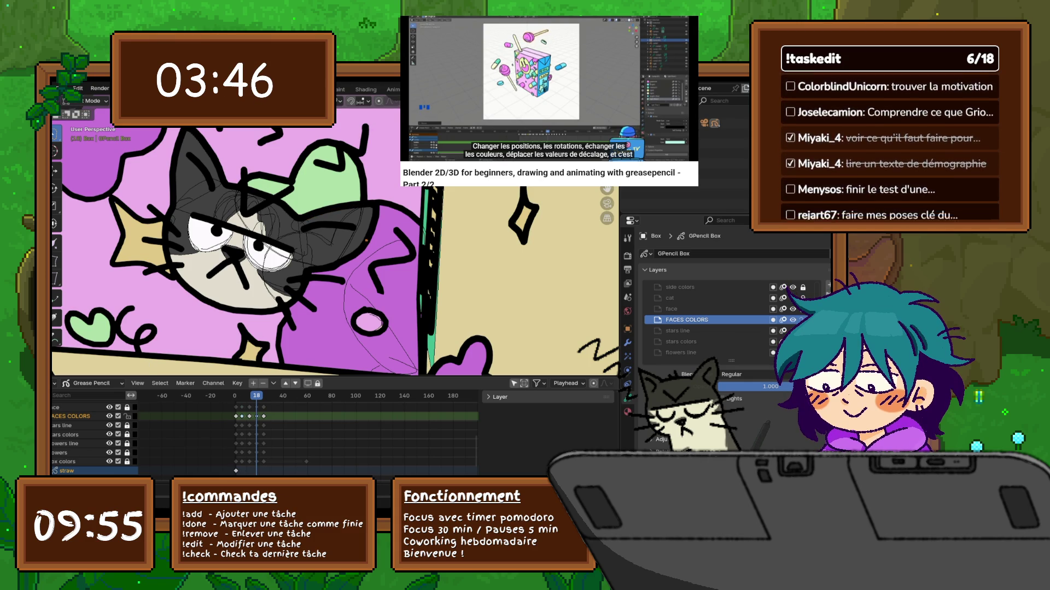
{"action": "key", "text": "Up"}
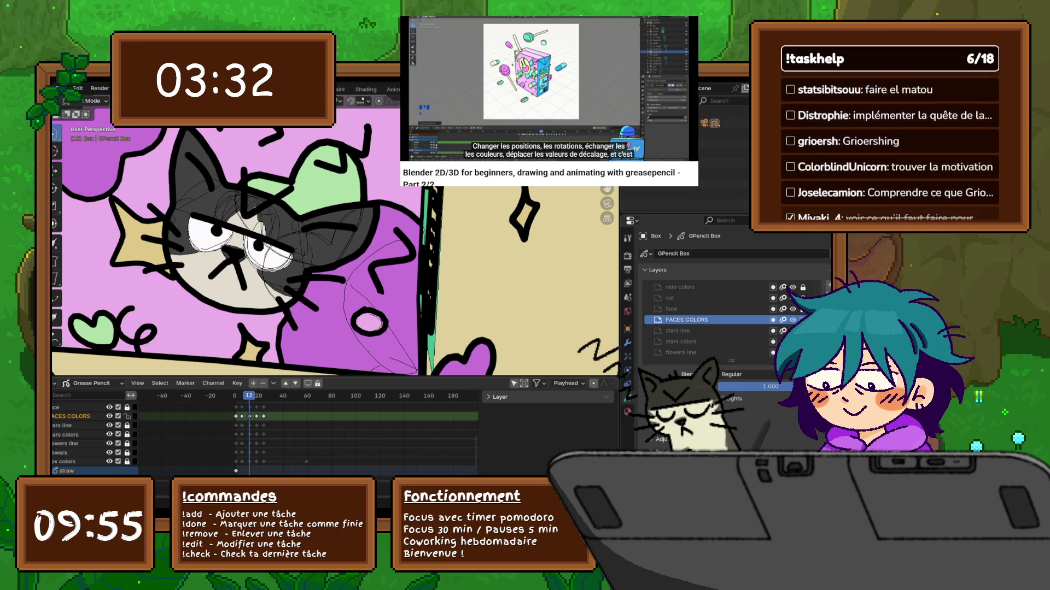
{"action": "key", "text": "ctrl+Tab"}
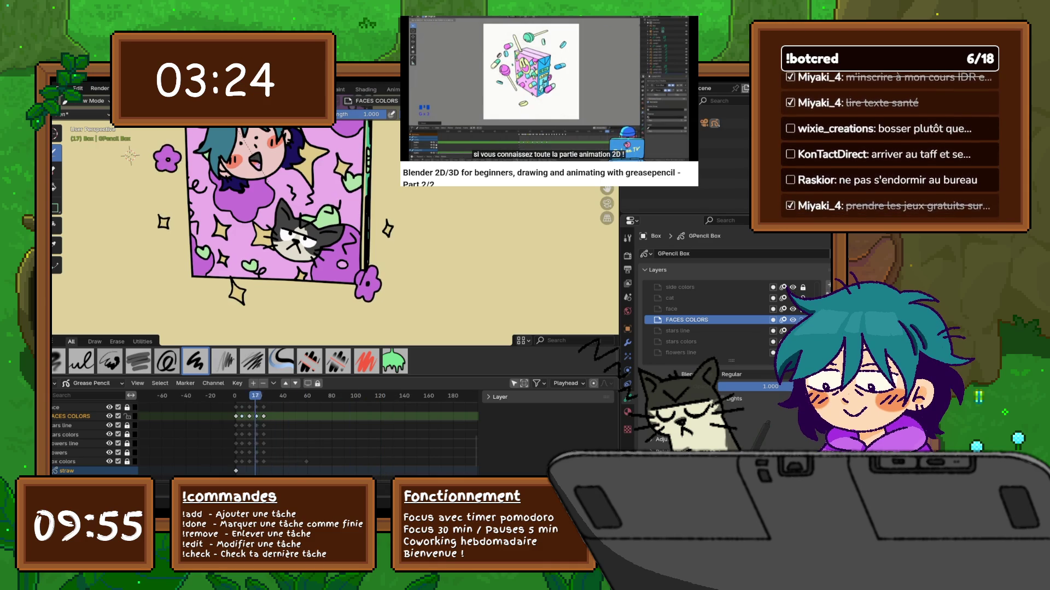
{"action": "left_click", "coordinate": [61, 89]}
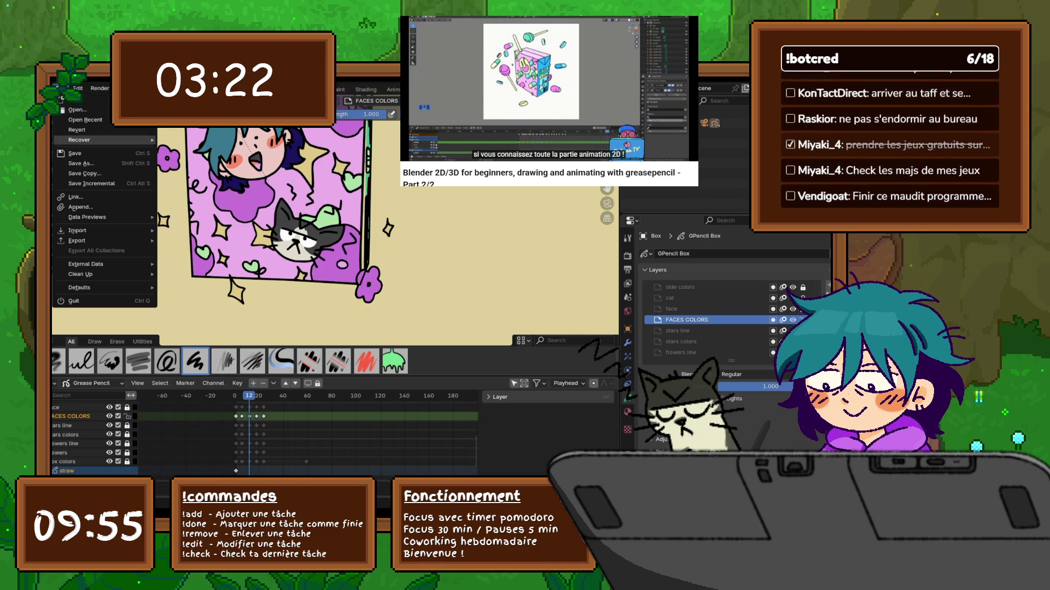
{"action": "key", "text": "Escape"}
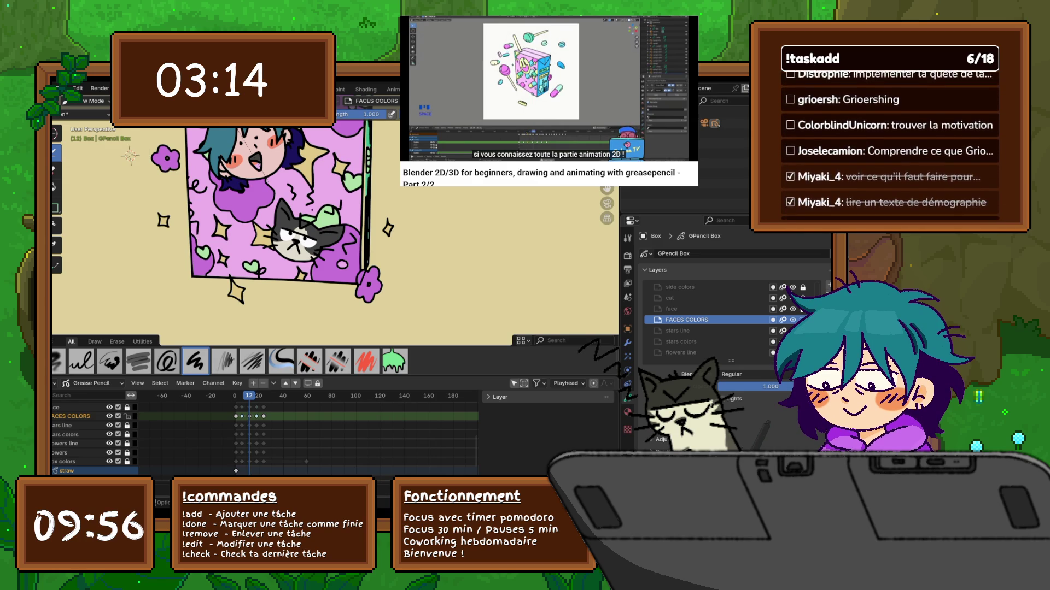
Step: Orbit and pan the view to frame the whole juice box and straw, skipping the tutorial's ad
{"action": "mouse_move", "coordinate": [153, 175]}
{"action": "middle_mouse_down"}
{"action": "mouse_move", "coordinate": [167, 170]}
{"action": "mouse_move", "coordinate": [91, 175]}
{"action": "mouse_move", "coordinate": [169, 172]}
{"action": "middle_mouse_up"}
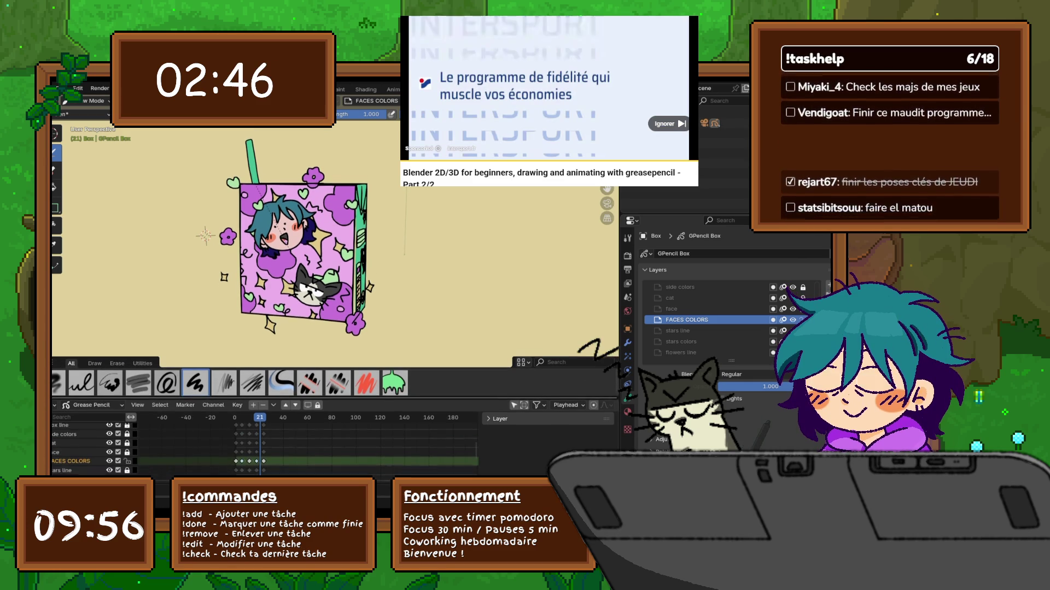
{"action": "left_click", "coordinate": [62, 89]}
{"action": "key", "text": "Escape"}
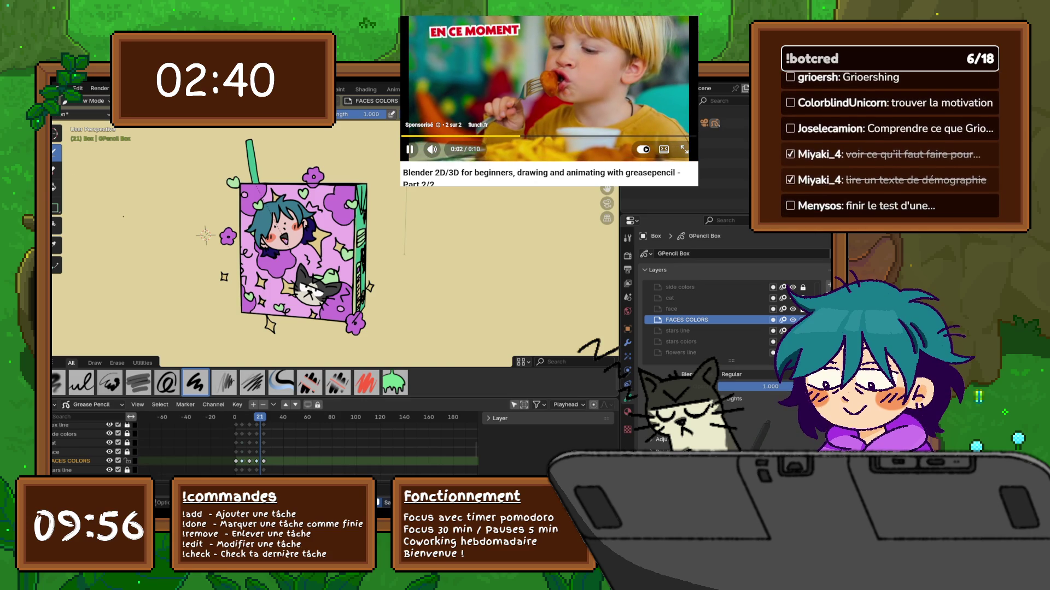
{"action": "left_click", "coordinate": [668, 125]}
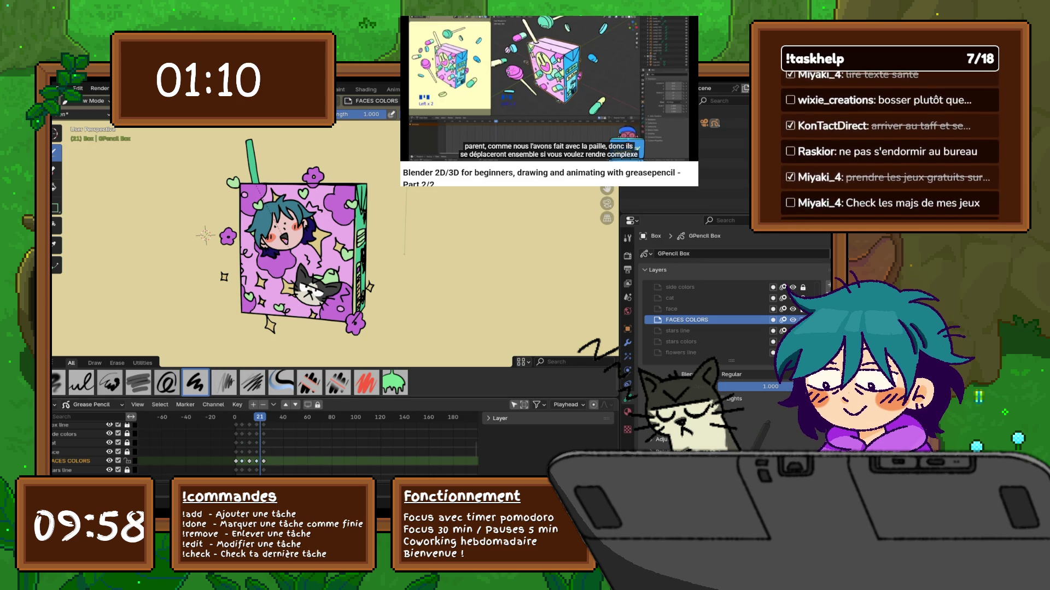
{"action": "middle_click_drag", "start_coordinate": [328, 246], "coordinate": [369, 247], "text": "shift"}
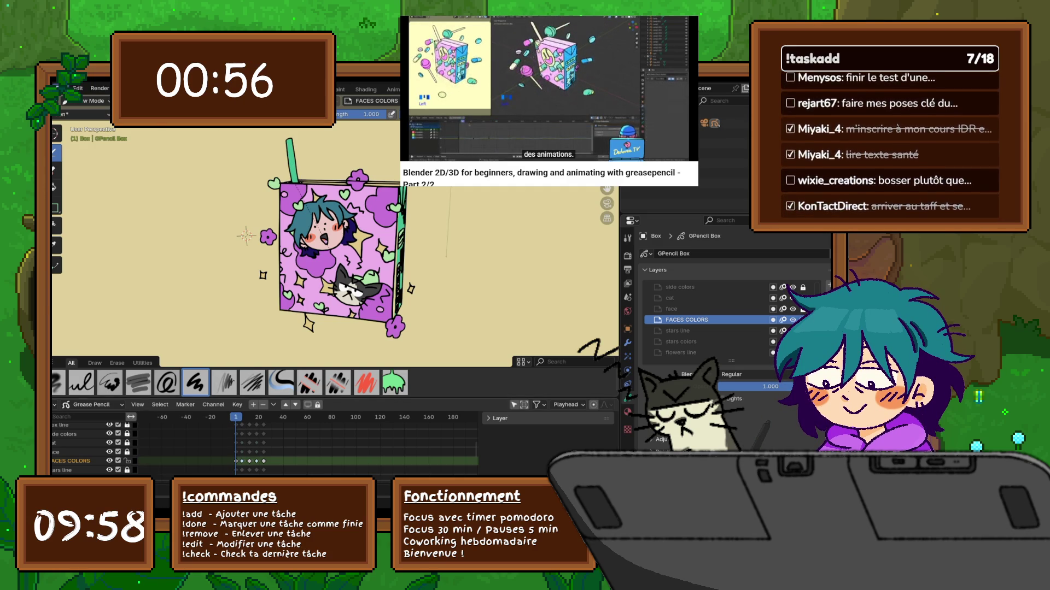
Step: View the box's green side, box-select the Box in Object Mode, and switch it to Edit Mode
{"action": "left_click", "coordinate": [61, 89]}
{"action": "key", "text": "Escape"}
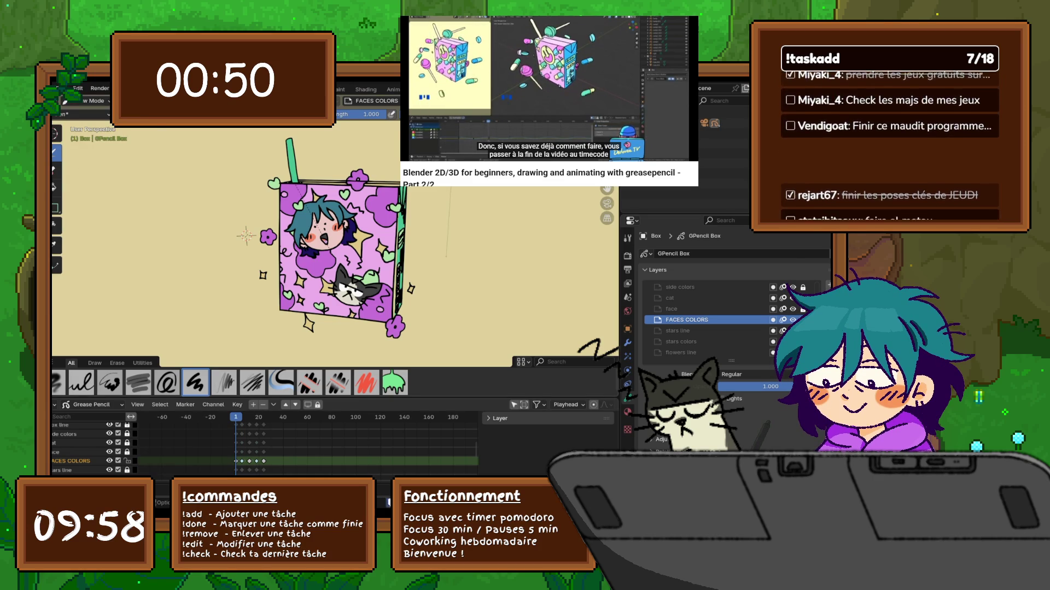
{"action": "key", "text": "KP_4"}
{"action": "left_click", "coordinate": [94, 101]}
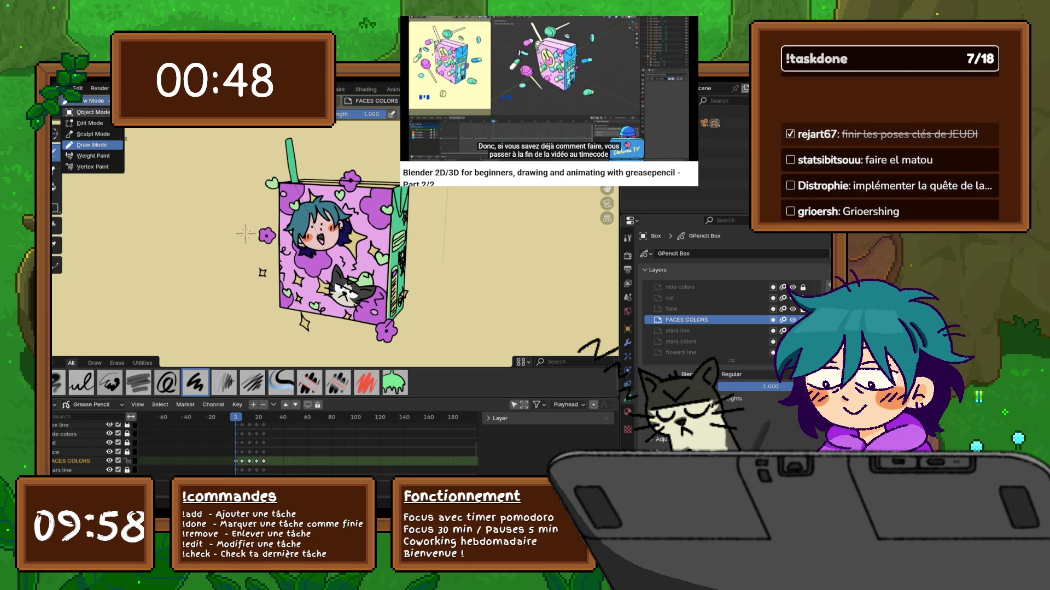
{"action": "left_click", "coordinate": [93, 112]}
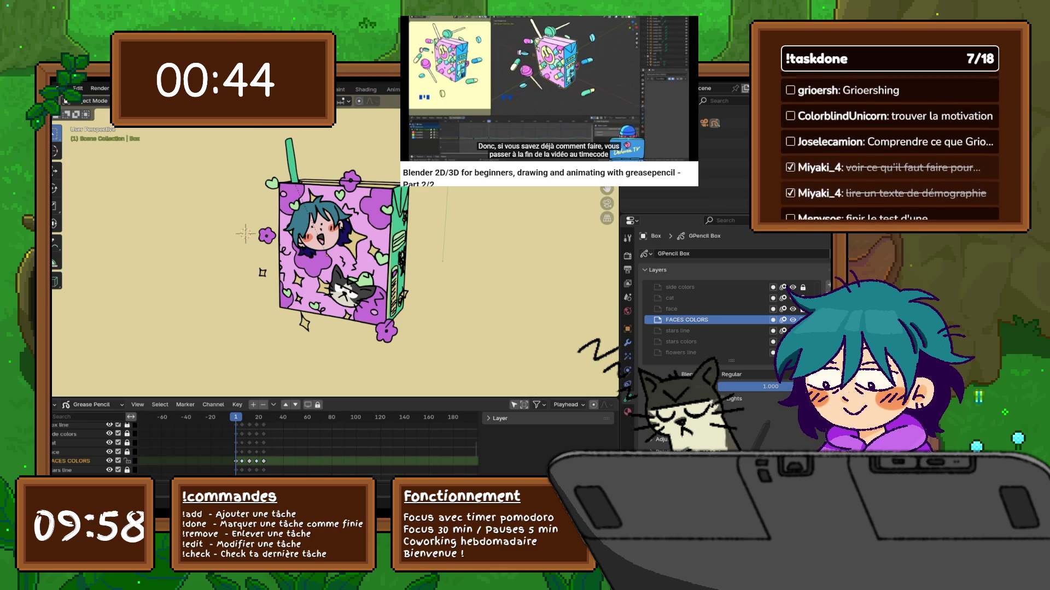
{"action": "left_click_drag", "start_coordinate": [253, 264], "coordinate": [263, 272]}
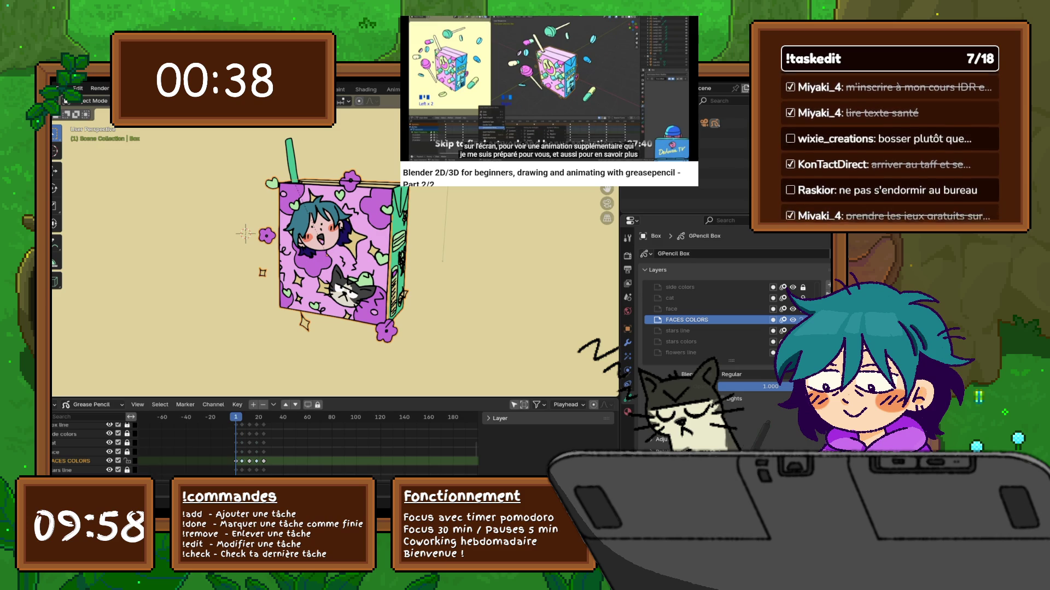
{"action": "left_click", "coordinate": [66, 102]}
{"action": "left_click", "coordinate": [89, 123]}
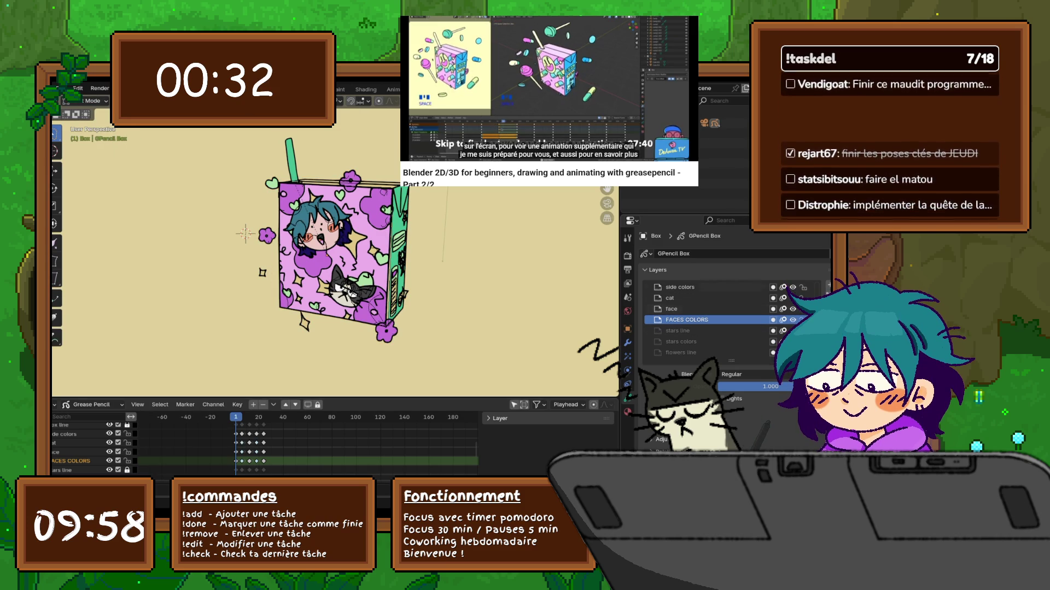
Step: Duplicate the small star stroke, place the copy right of the box, and orbit to check its depth
{"action": "scroll", "coordinate": [711, 320], "scroll_direction": "up", "scroll_amount": 5}
{"action": "left_click", "coordinate": [262, 272]}
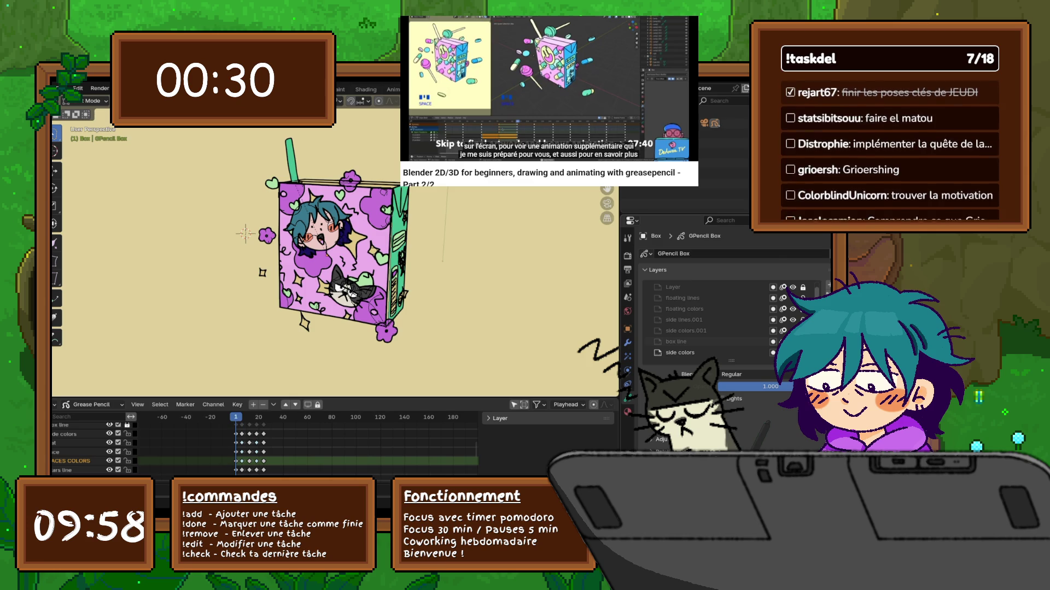
{"action": "scroll", "coordinate": [711, 320], "scroll_direction": "up", "scroll_amount": 1}
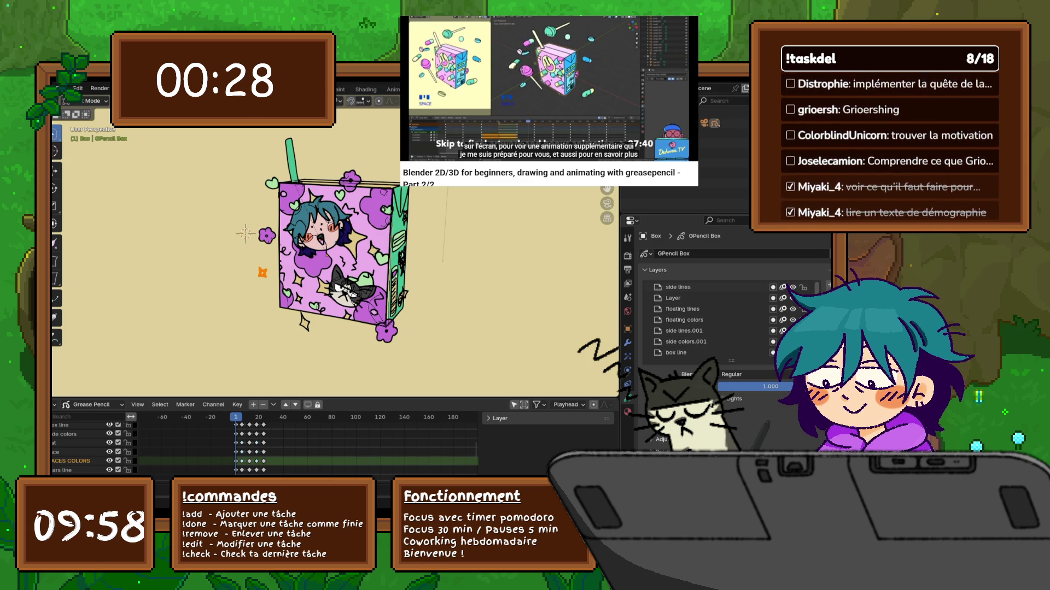
{"action": "scroll", "coordinate": [711, 320], "scroll_direction": "down", "scroll_amount": 5}
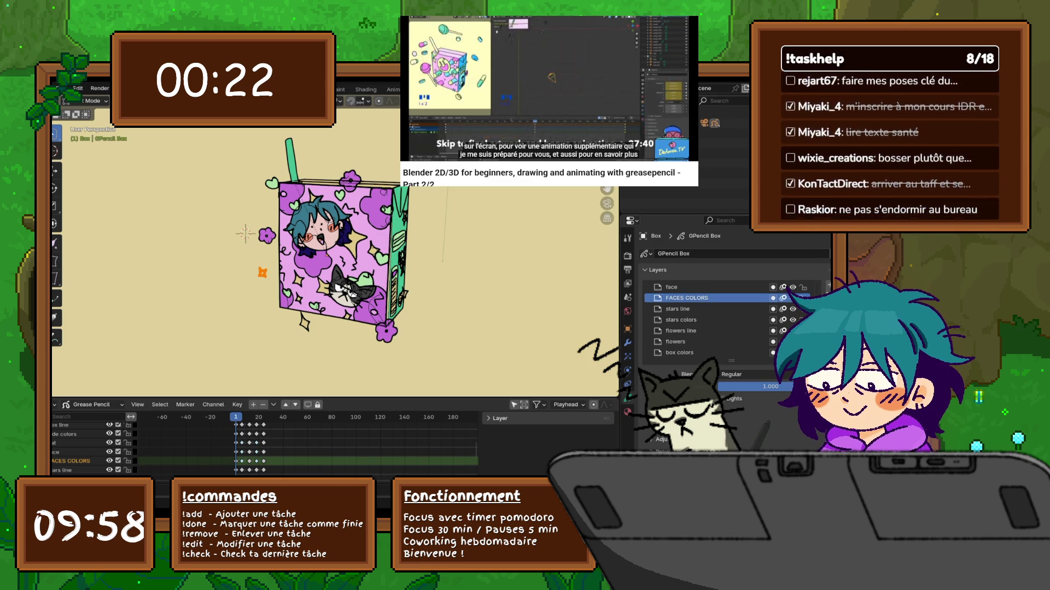
{"action": "key", "text": "g"}
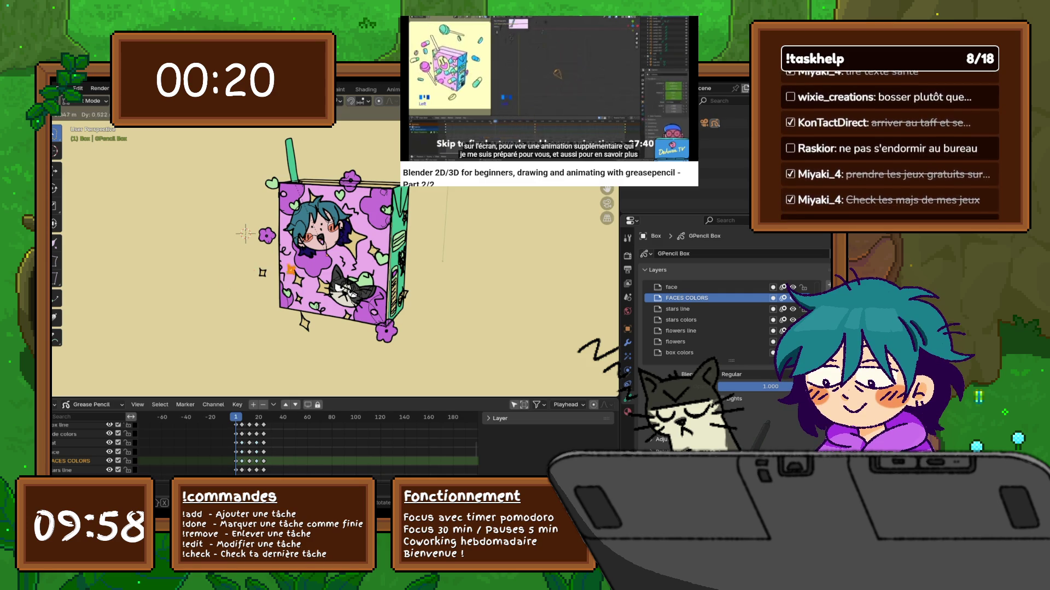
{"action": "key", "text": "Return"}
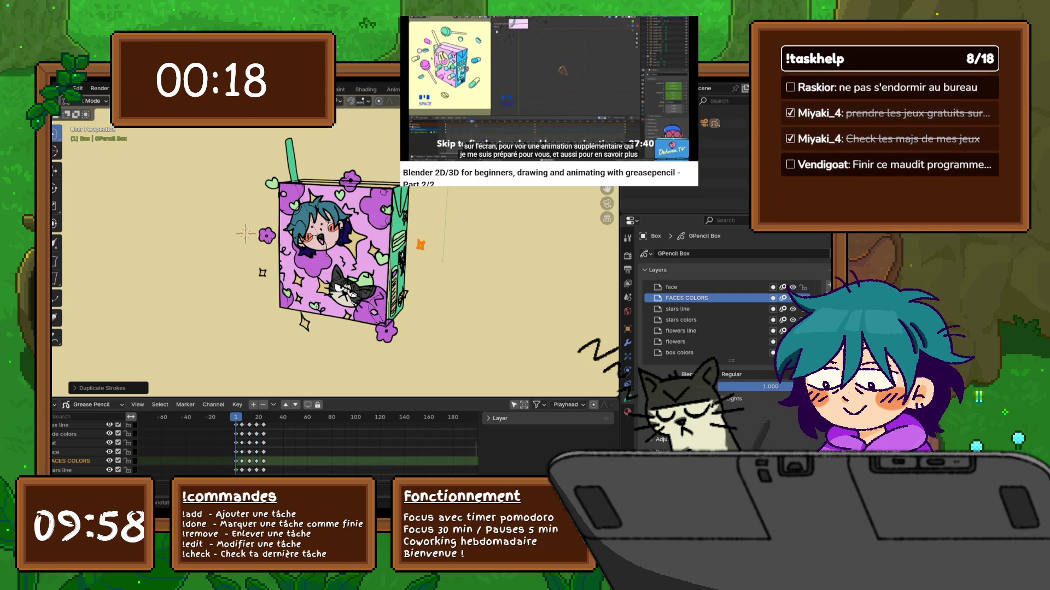
{"action": "middle_click_drag", "start_coordinate": [328, 350], "coordinate": [349, 377]}
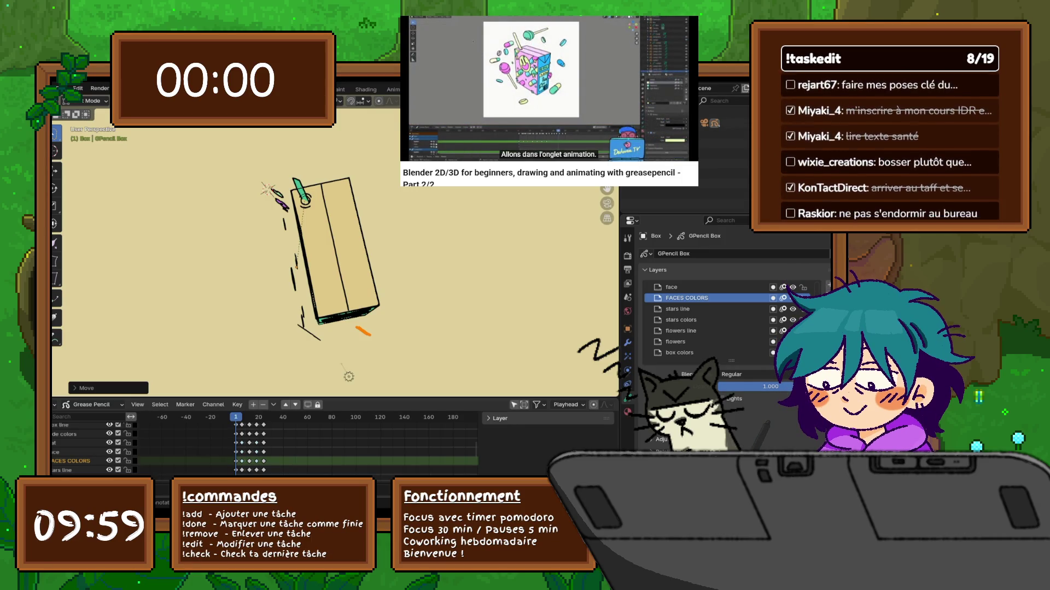
Step: Orbit back to a frontal view showing the painted faces and the orange star copy
{"action": "mouse_move", "coordinate": [585, 68]}
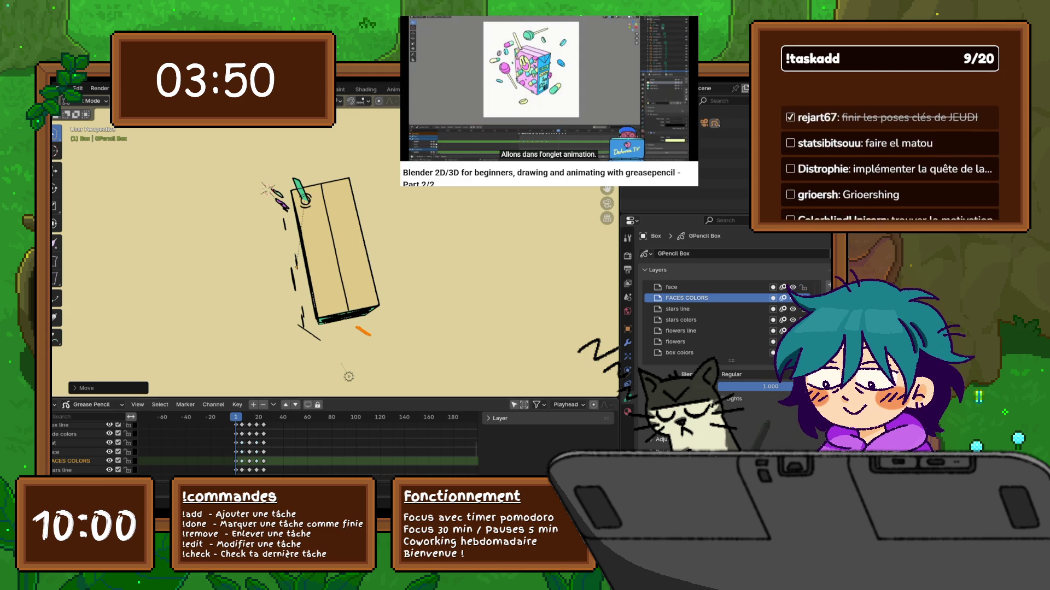
{"action": "mouse_move", "coordinate": [267, 189]}
{"action": "middle_mouse_down"}
{"action": "mouse_move", "coordinate": [245, 234]}
{"action": "mouse_move", "coordinate": [254, 230]}
{"action": "middle_mouse_up"}
{"action": "left_click", "coordinate": [78, 88]}
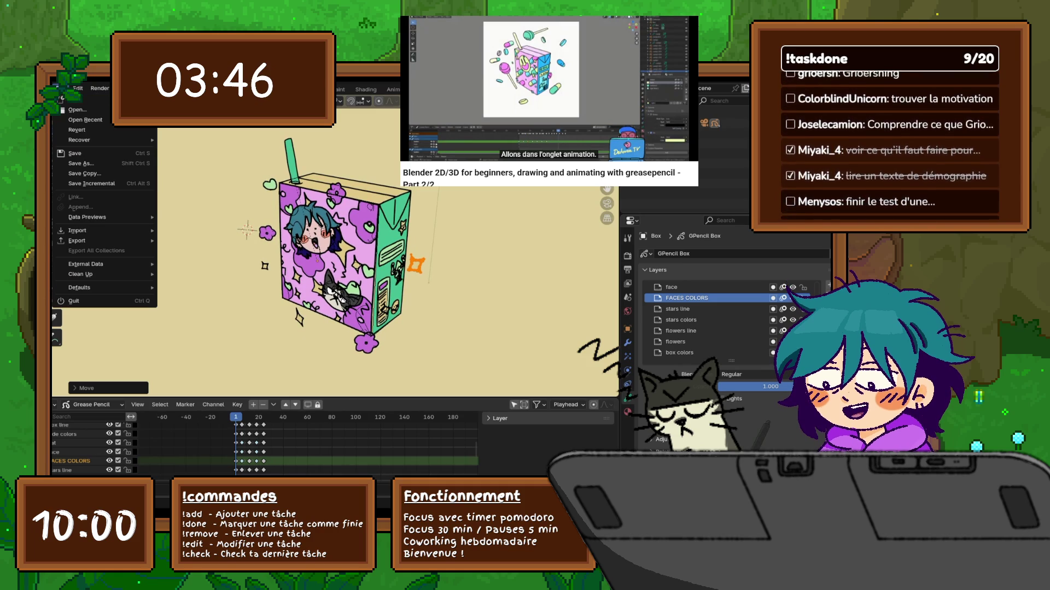
{"action": "middle_click_drag", "start_coordinate": [257, 230], "coordinate": [266, 228]}
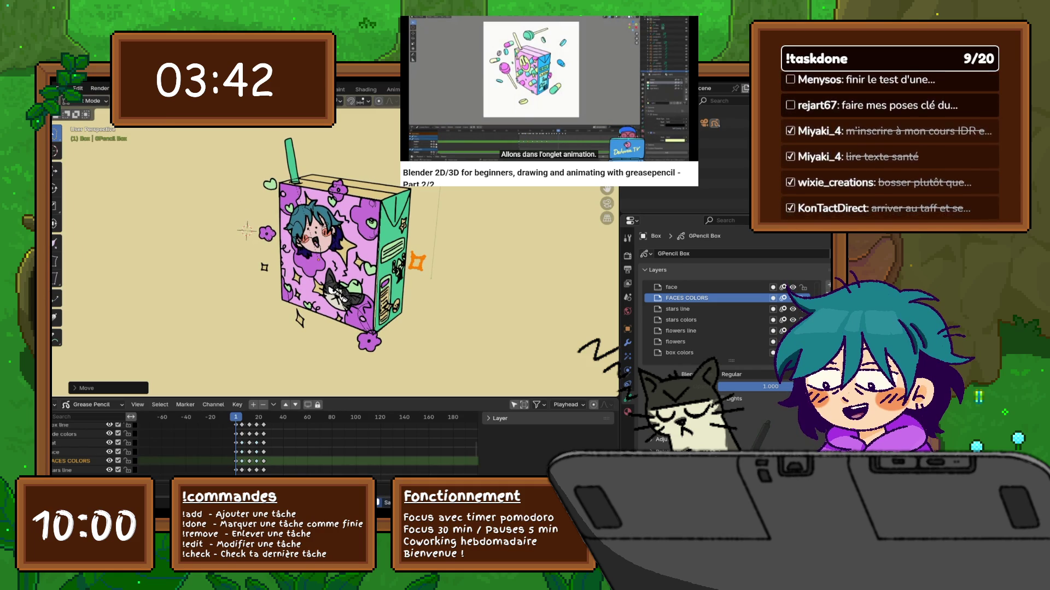
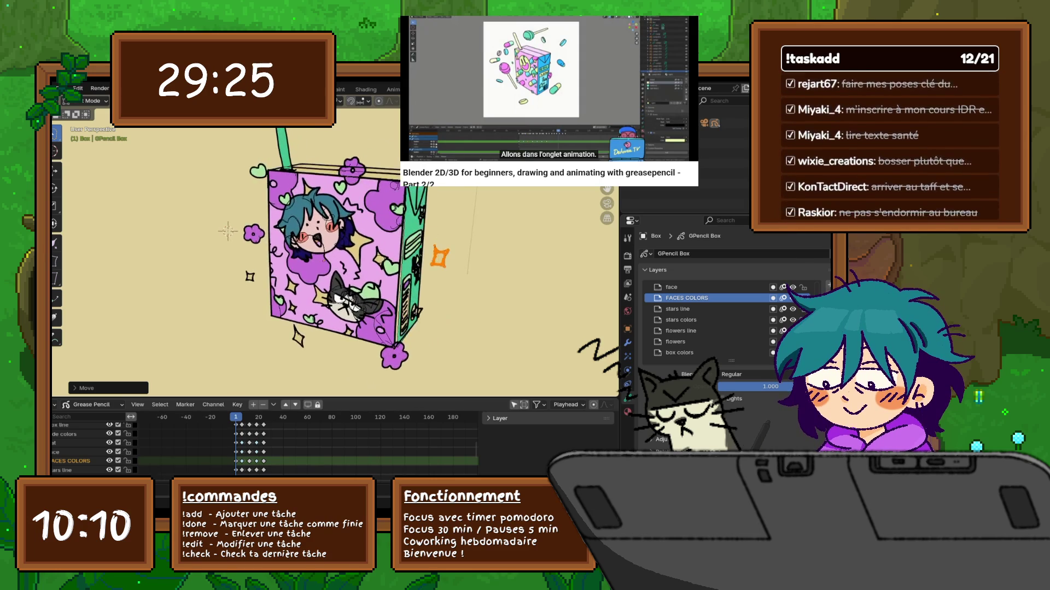
Step: Save the project, then play the animation once and stop back at frame 1
{"action": "left_click", "coordinate": [64, 89]}
{"action": "left_click", "coordinate": [82, 153]}
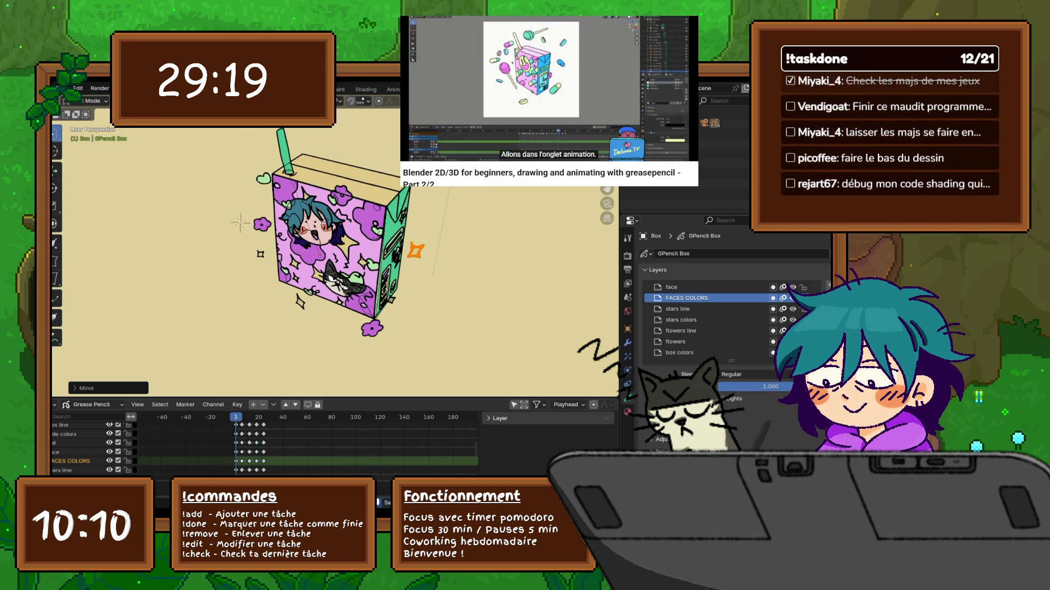
{"action": "left_click", "coordinate": [262, 224]}
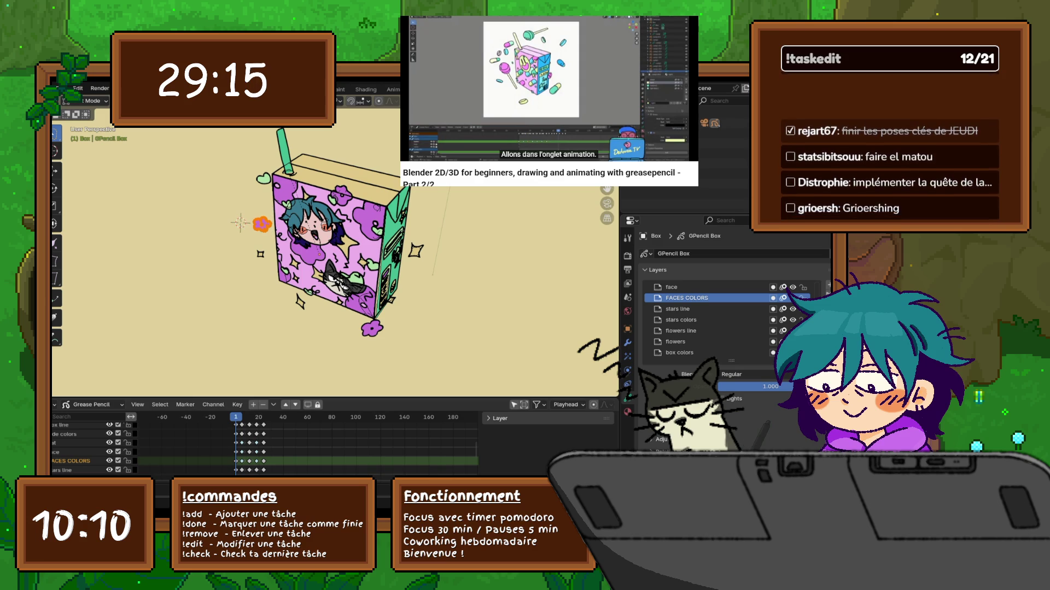
{"action": "key", "text": "space"}
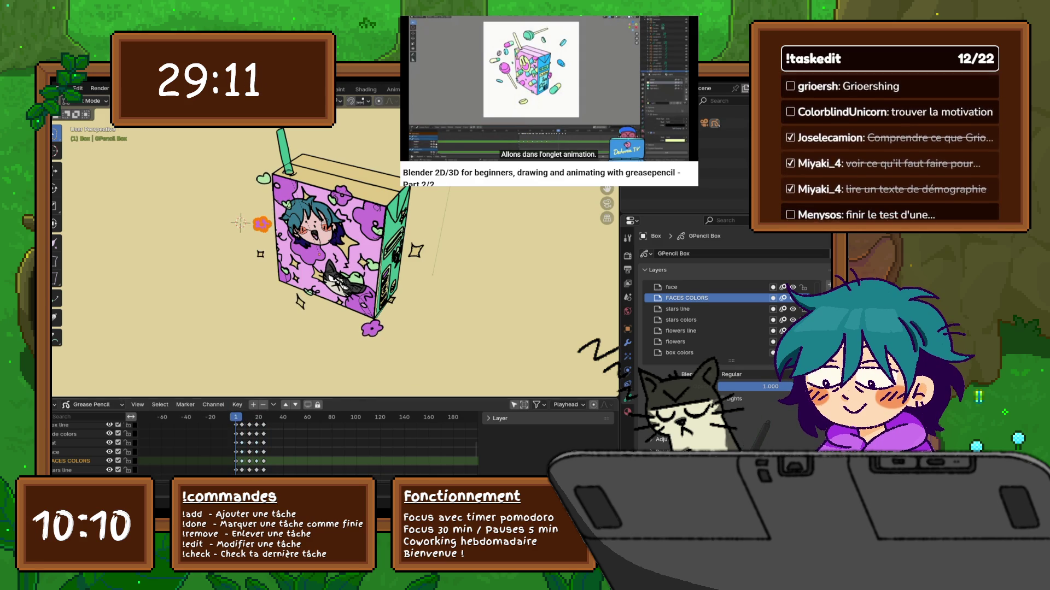
{"action": "key", "text": "Escape"}
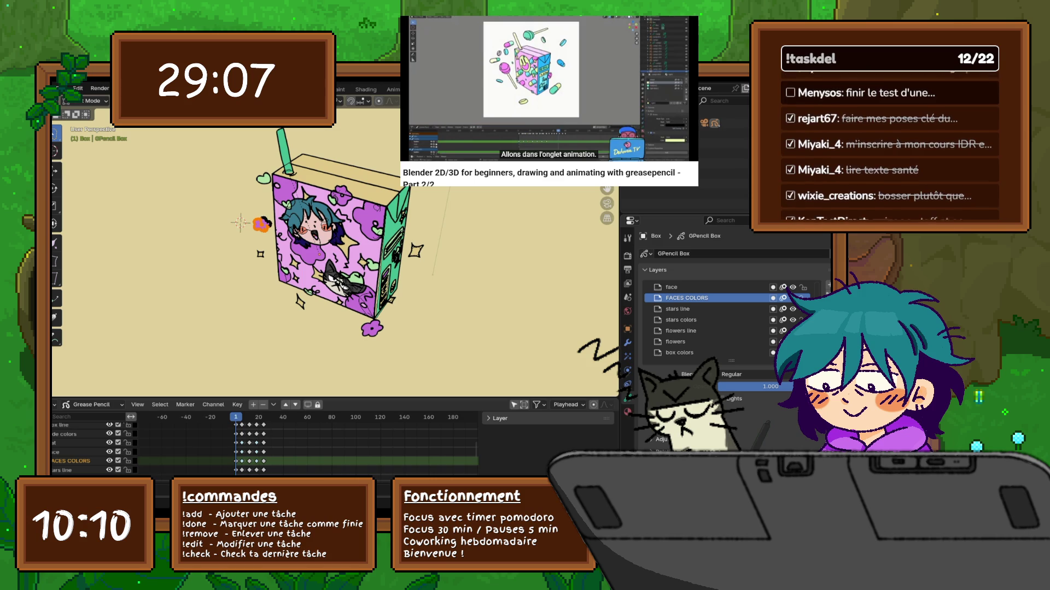
Step: Select the star, then the small flower left of the box, and duplicate the flower
{"action": "left_click", "coordinate": [415, 250]}
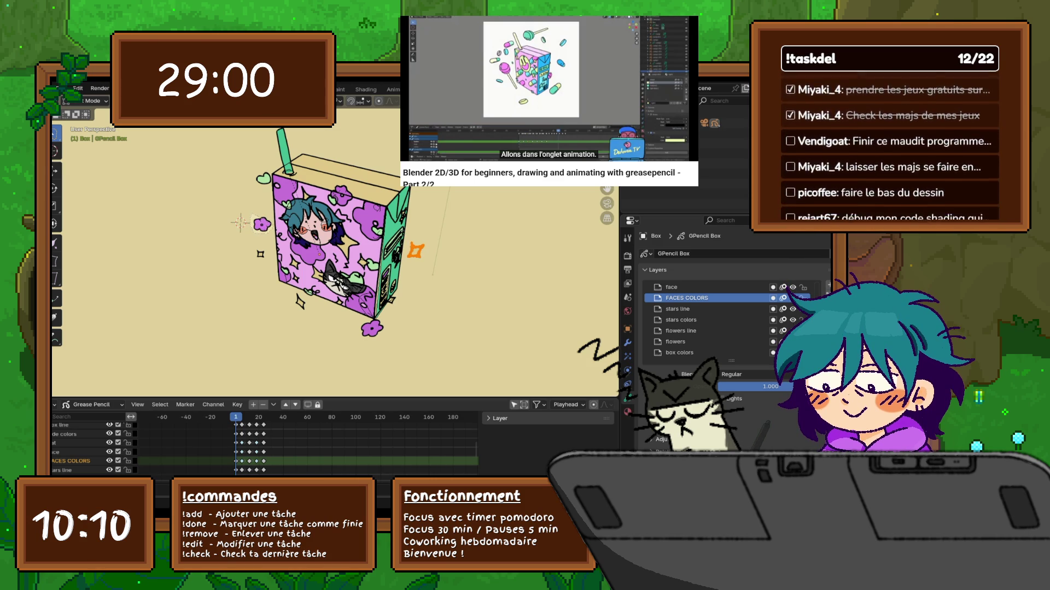
{"action": "left_click", "coordinate": [262, 223]}
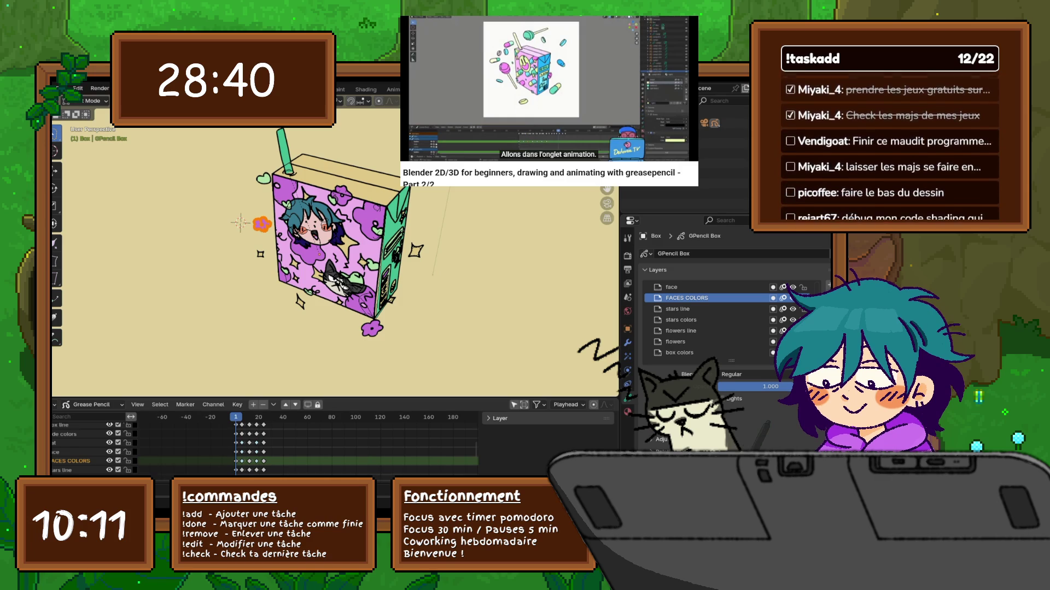
{"action": "key", "text": "shift+d"}
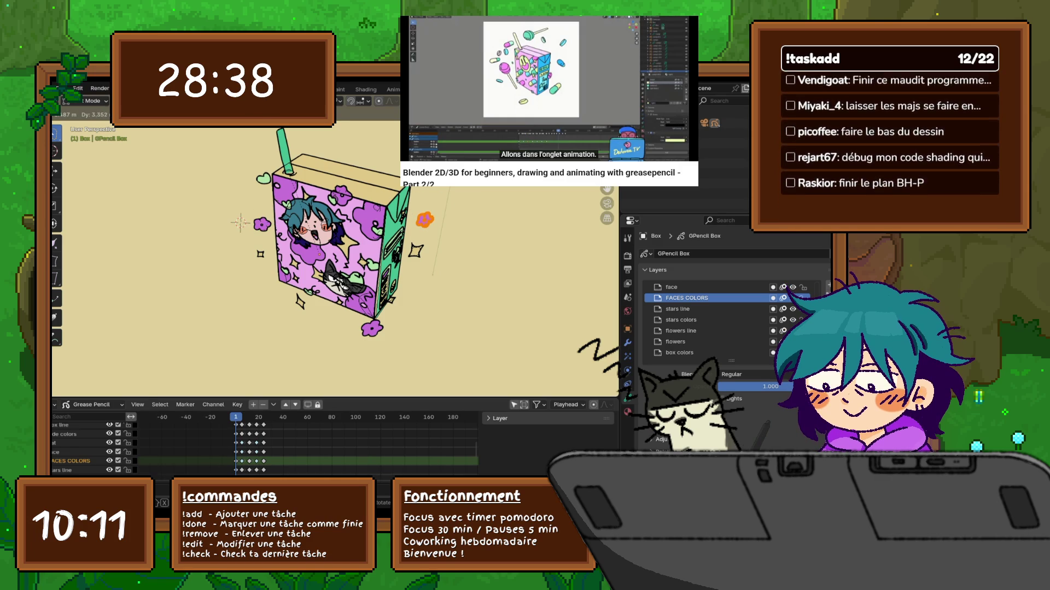
Step: Place the flower copy right of the box, then duplicate the heart beside it
{"action": "left_click", "coordinate": [424, 218]}
{"action": "middle_click_drag", "start_coordinate": [328, 246], "coordinate": [364, 240]}
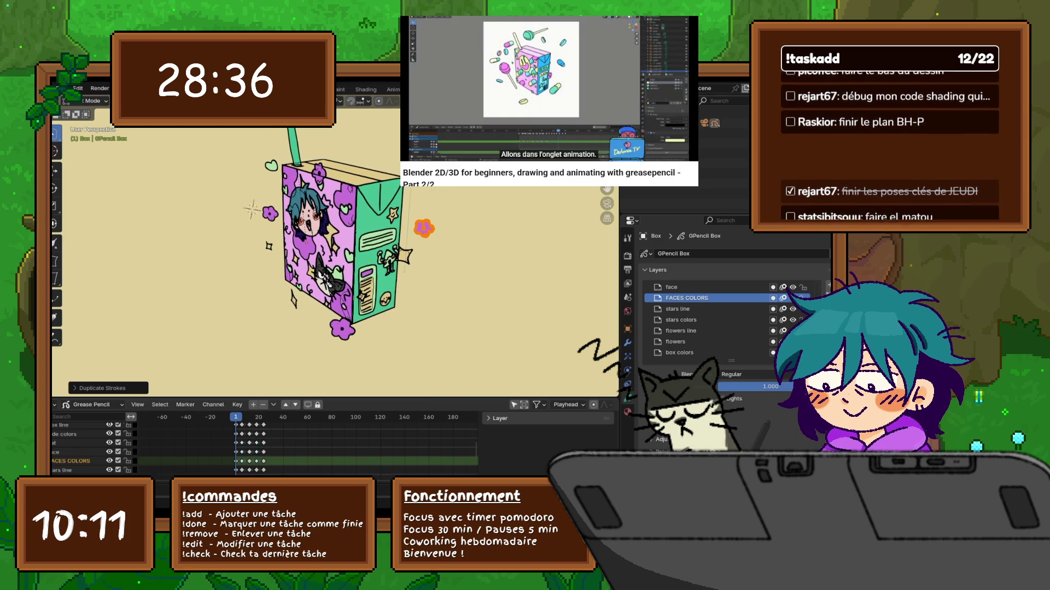
{"action": "left_click", "coordinate": [271, 165]}
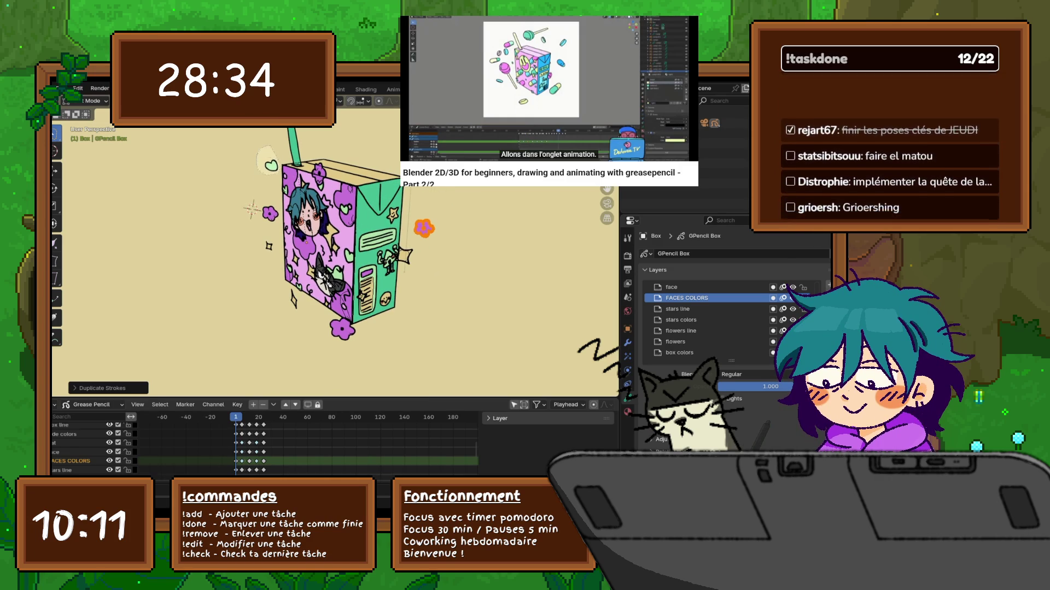
{"action": "key", "text": "shift+d"}
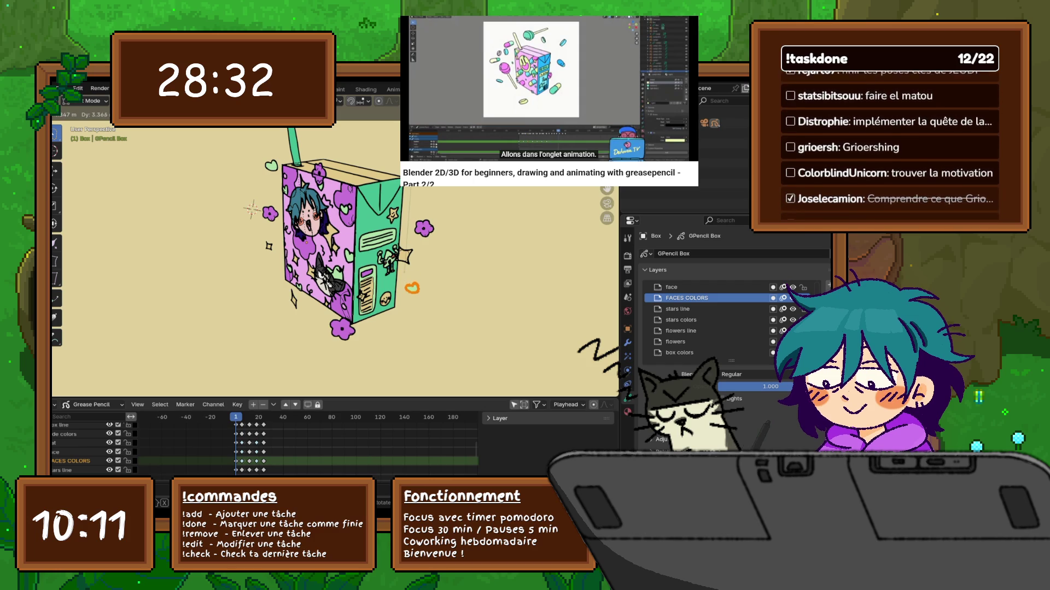
{"action": "left_click", "coordinate": [412, 288]}
Step: Move the flower copy up and left, then enlarge it
{"action": "middle_click_drag", "start_coordinate": [344, 241], "coordinate": [350, 320]}
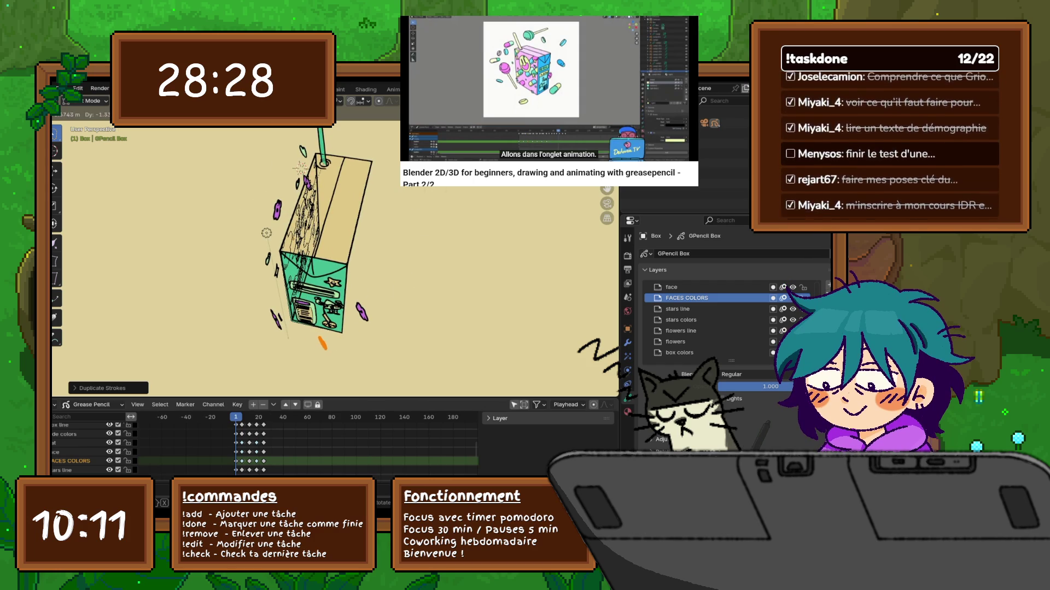
{"action": "mouse_move", "coordinate": [328, 235]}
{"action": "middle_mouse_down"}
{"action": "mouse_move", "coordinate": [360, 230]}
{"action": "mouse_move", "coordinate": [367, 262]}
{"action": "middle_mouse_up"}
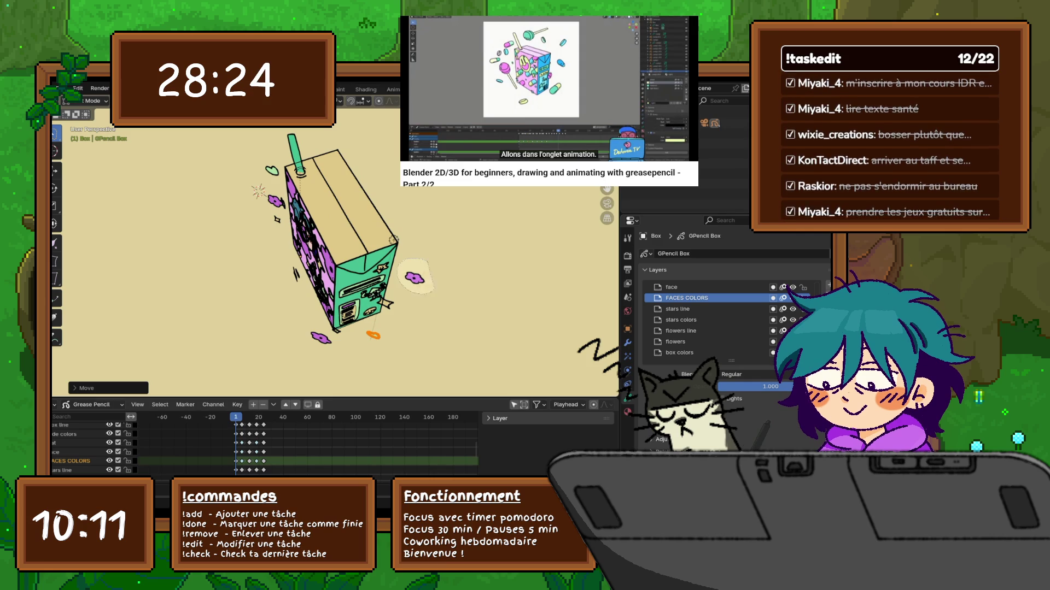
{"action": "key", "text": "g"}
{"action": "left_click", "coordinate": [393, 322]}
{"action": "middle_click_drag", "start_coordinate": [393, 322], "coordinate": [383, 263]}
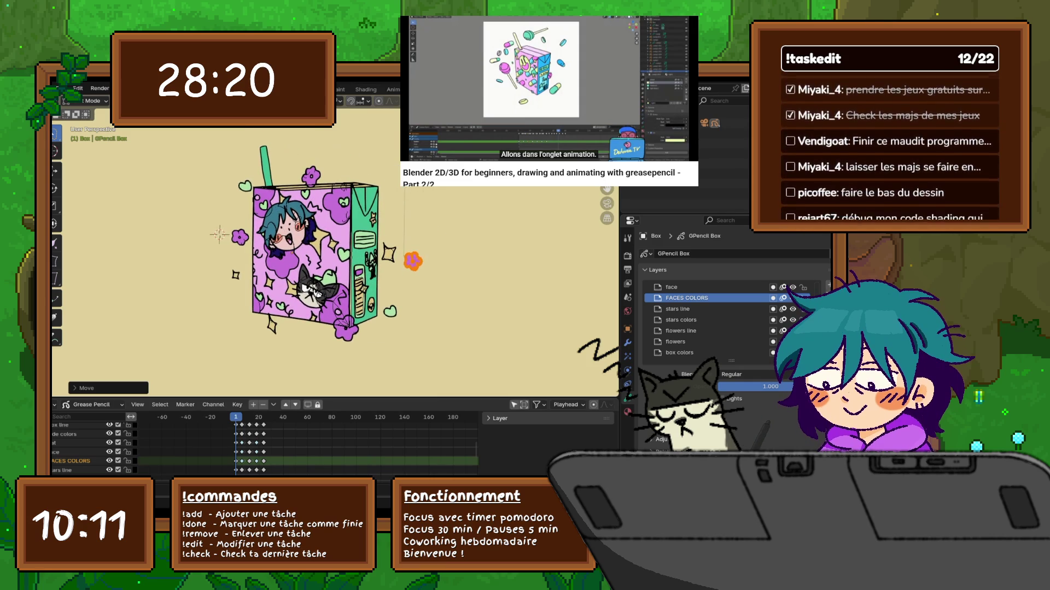
{"action": "key", "text": "g"}
{"action": "key", "text": "Return"}
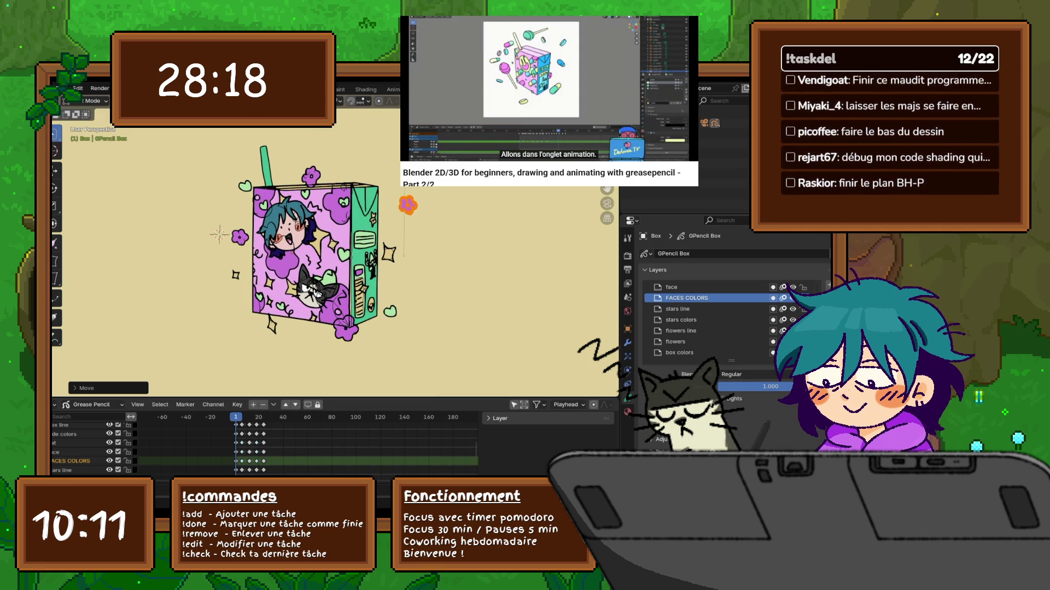
{"action": "key", "text": "s"}
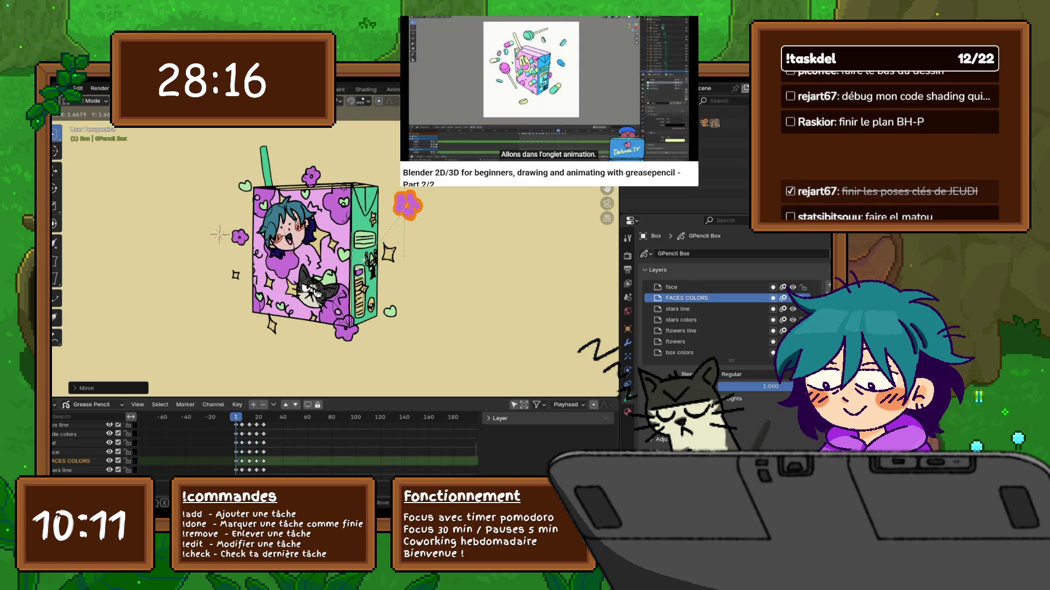
{"action": "left_click", "coordinate": [362, 262]}
Step: Zoom in close on the box's green side and select the heart to its right
{"action": "mouse_move", "coordinate": [361, 261]}
{"action": "middle_mouse_down"}
{"action": "mouse_move", "coordinate": [334, 257]}
{"action": "mouse_move", "coordinate": [391, 254]}
{"action": "middle_mouse_up"}
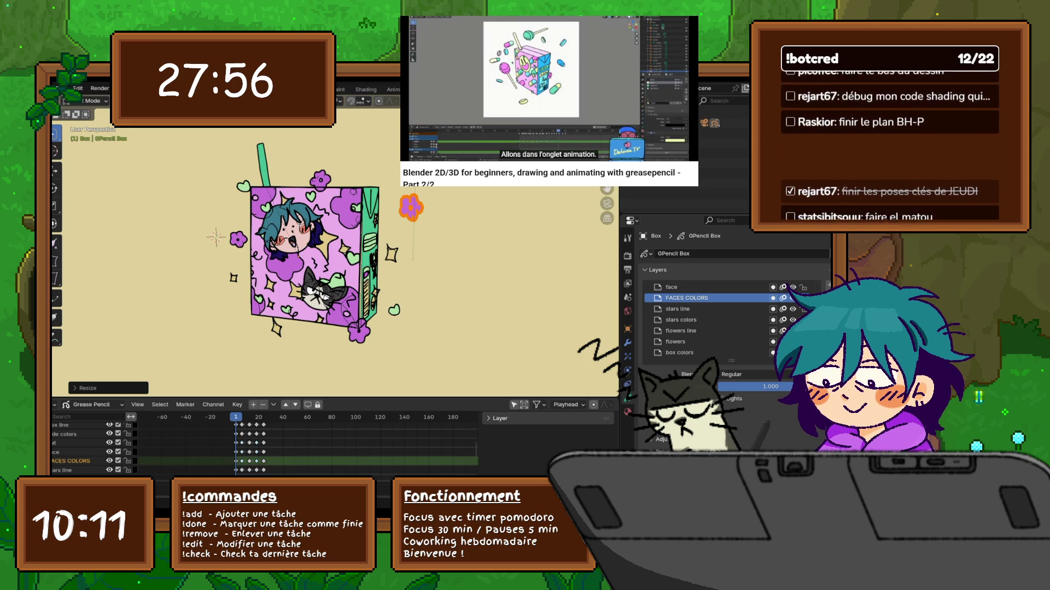
{"action": "middle_click_drag", "start_coordinate": [328, 246], "coordinate": [405, 216]}
{"action": "left_click", "coordinate": [358, 257]}
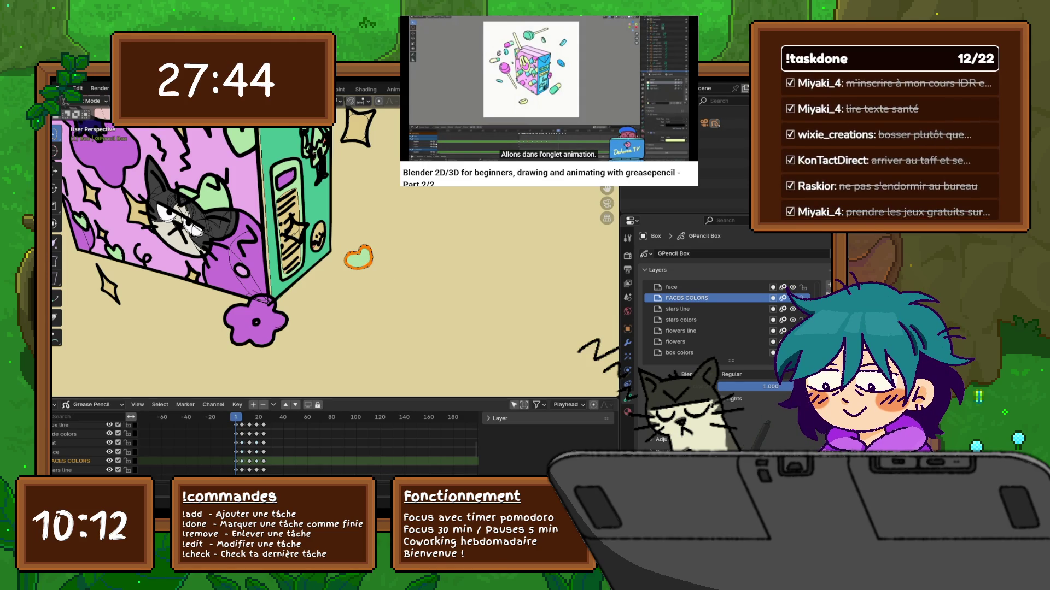
Step: Preview the animation, then paste the copied strokes at the next keyframes, undoing one paste
{"action": "key", "text": "space"}
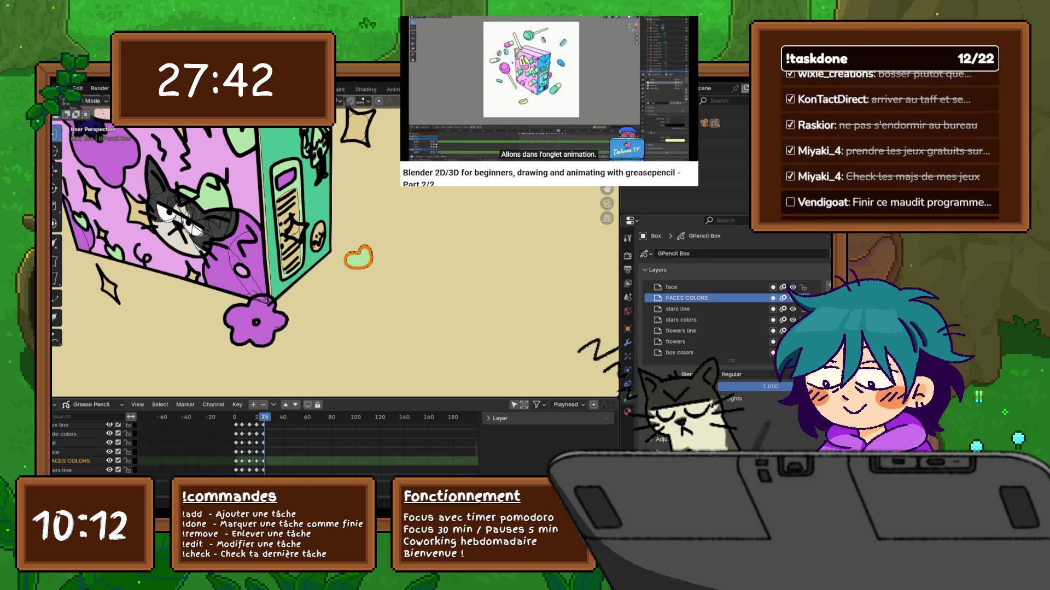
{"action": "key", "text": "Escape"}
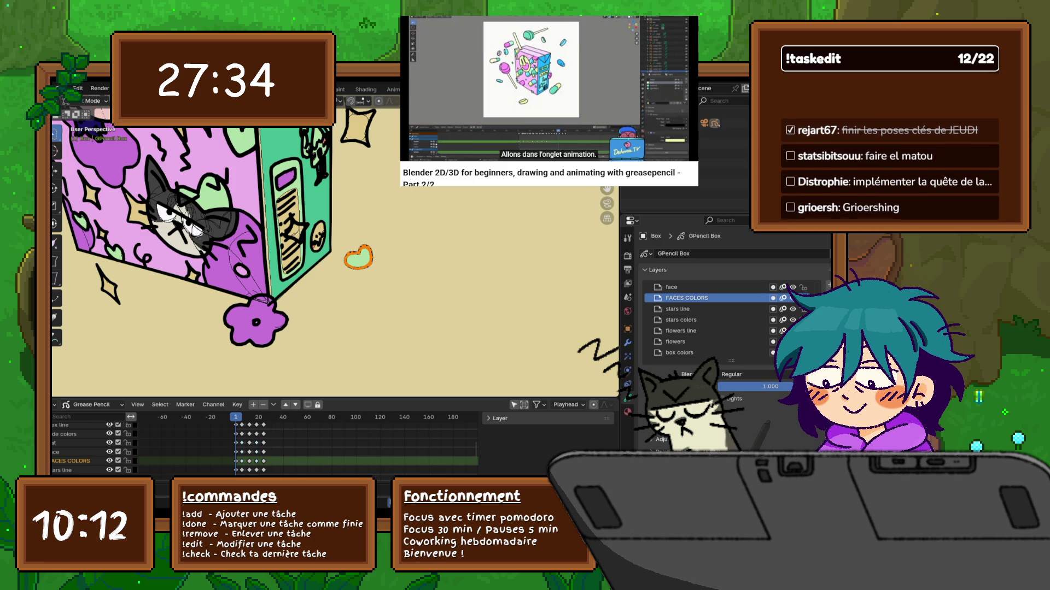
{"action": "key", "text": "Up"}
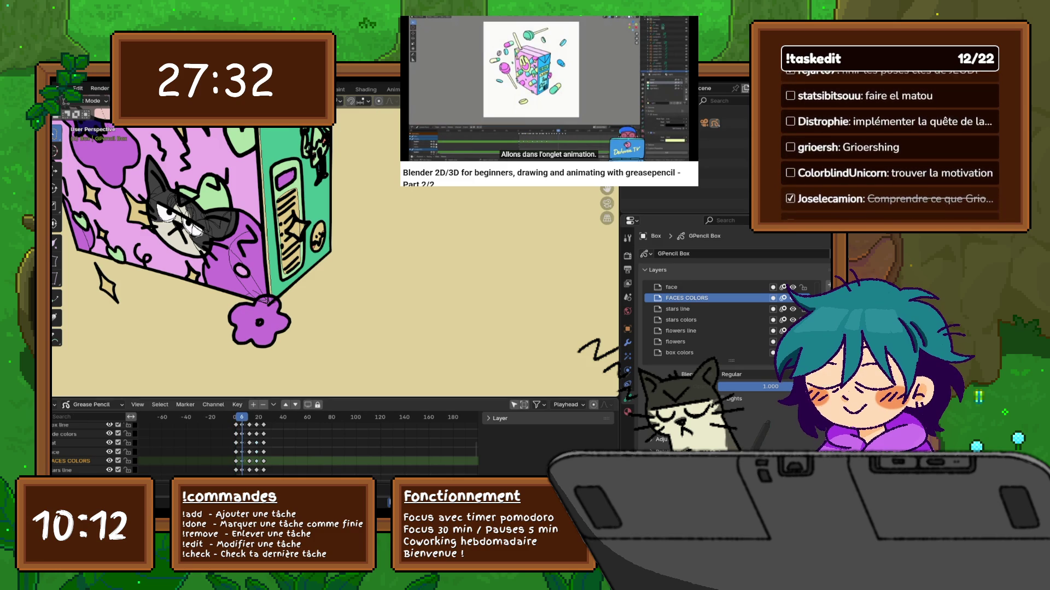
{"action": "key", "text": "ctrl+v"}
{"action": "key", "text": "Up"}
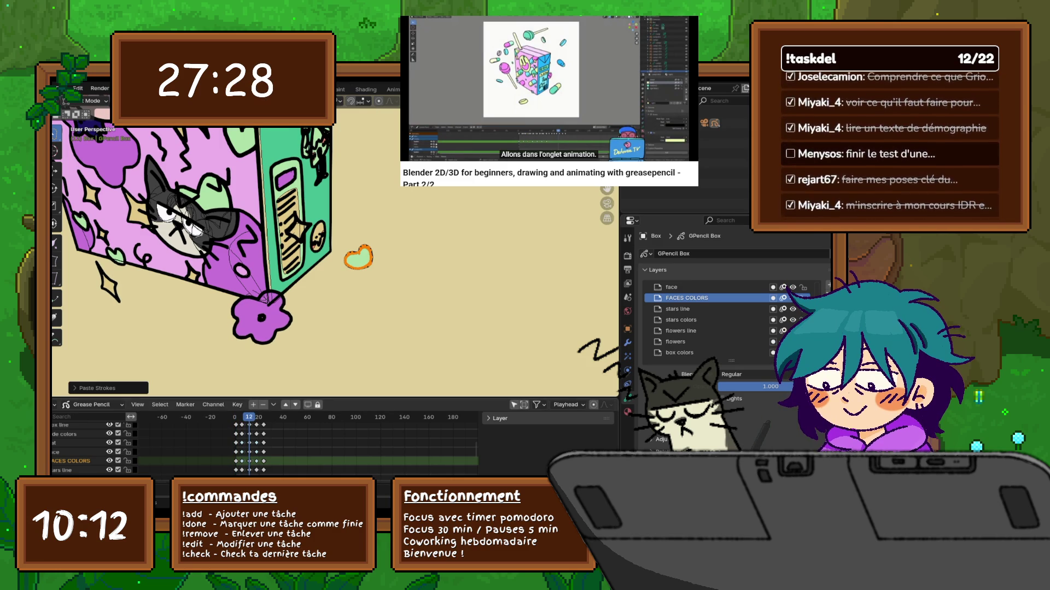
{"action": "key", "text": "Up"}
{"action": "key", "text": "Right"}
{"action": "key", "text": "ctrl+v"}
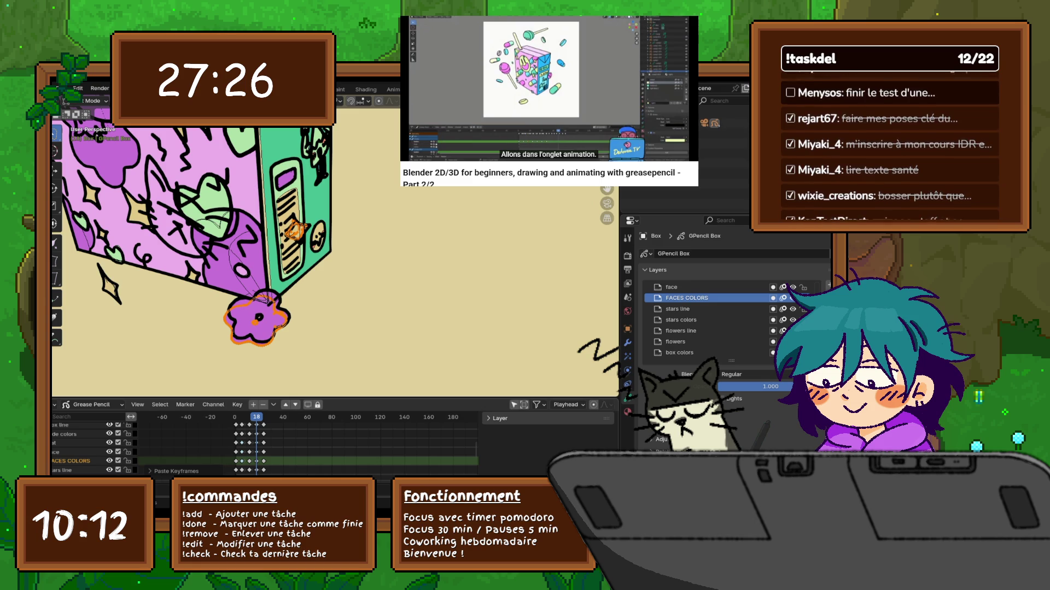
{"action": "key", "text": "ctrl+z"}
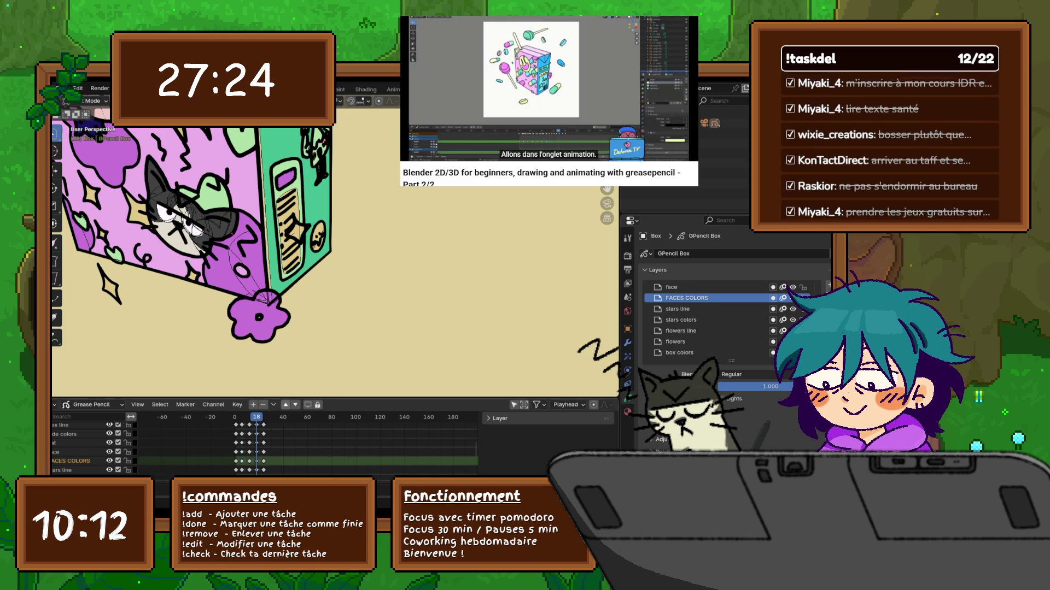
Step: Paste the strokes again at frames 24 and 18, then return to frame 1
{"action": "key", "text": "Right"}
{"action": "key", "text": "Right"}
{"action": "key", "text": "Right"}
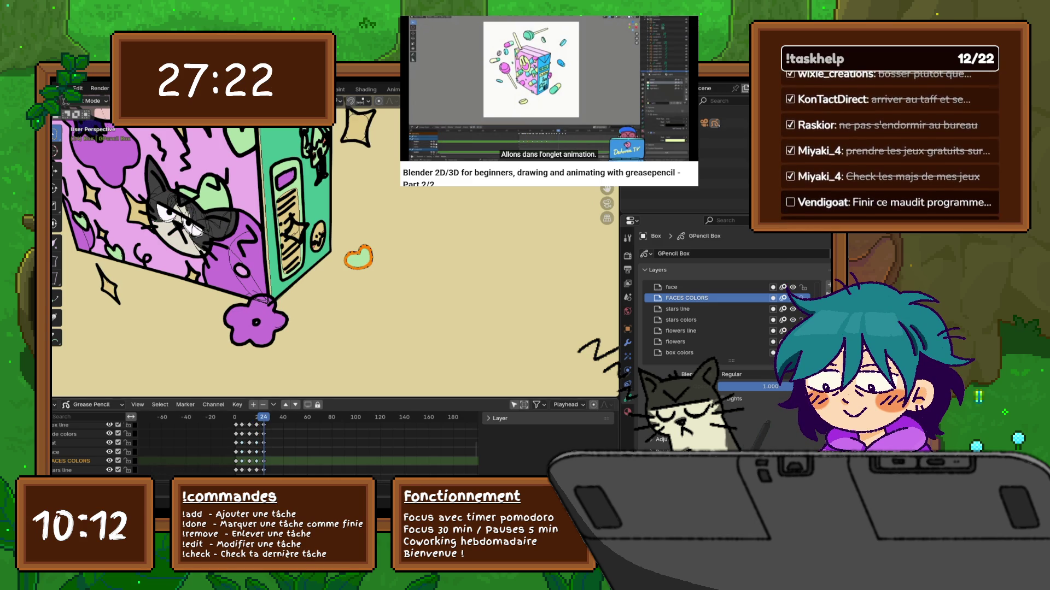
{"action": "key", "text": "ctrl+v"}
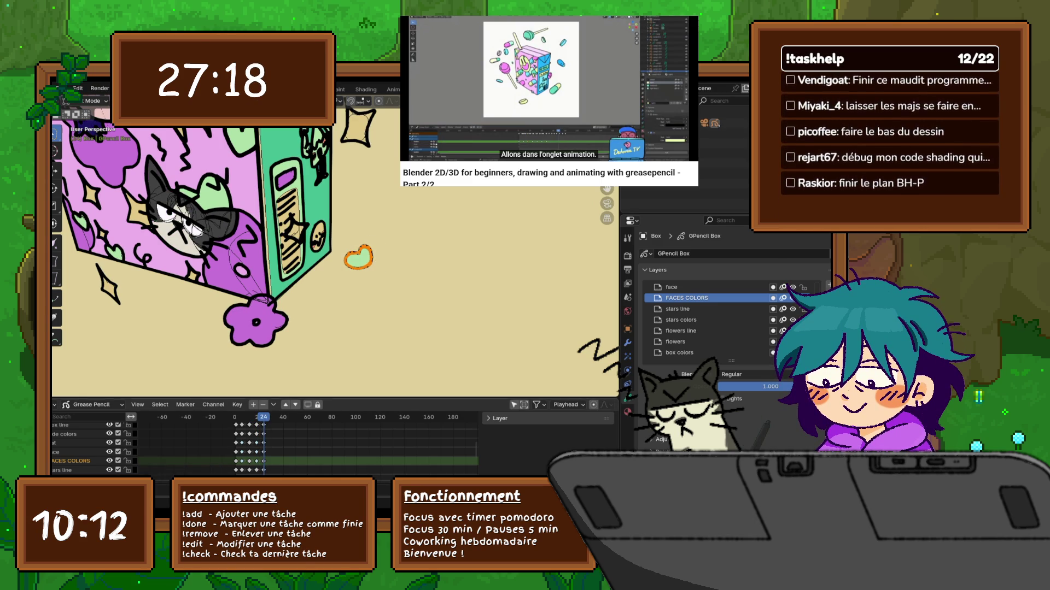
{"action": "key", "text": "Left"}
{"action": "key", "text": "Left"}
{"action": "key", "text": "Left"}
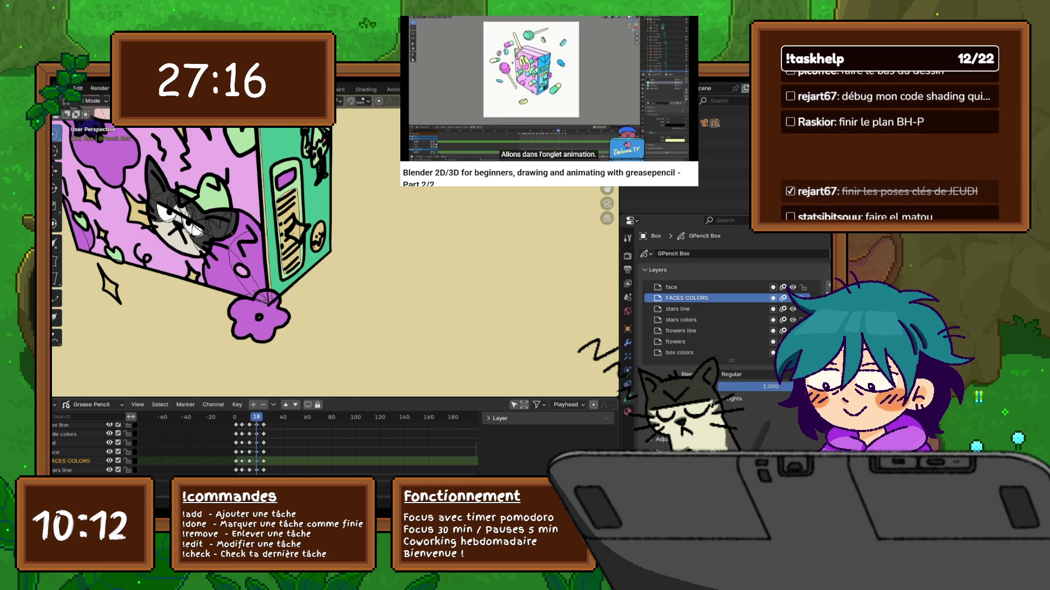
{"action": "key", "text": "ctrl+v"}
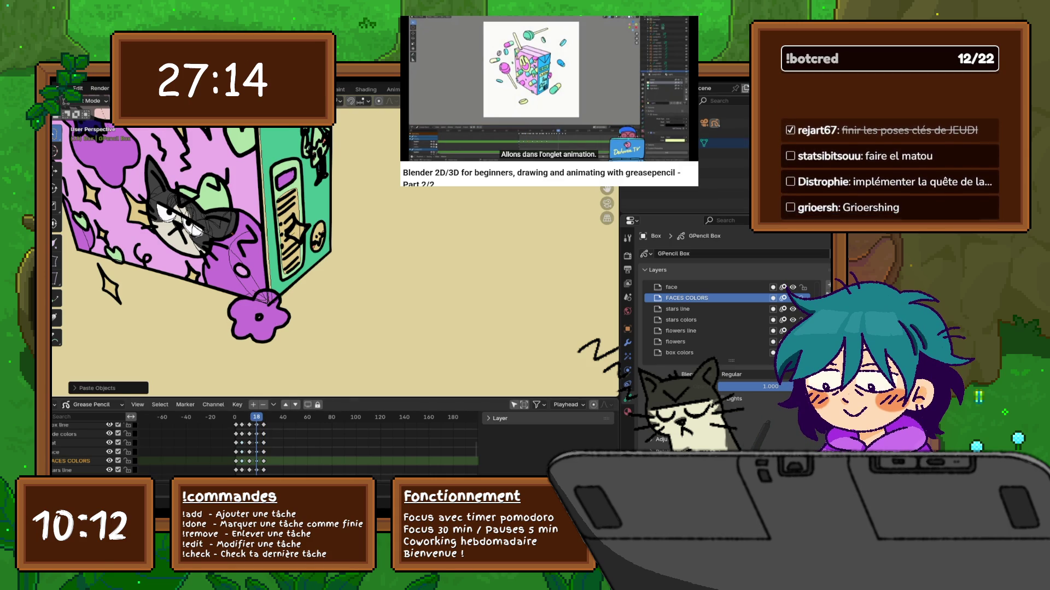
{"action": "scroll", "coordinate": [328, 246], "scroll_direction": "down", "scroll_amount": 3}
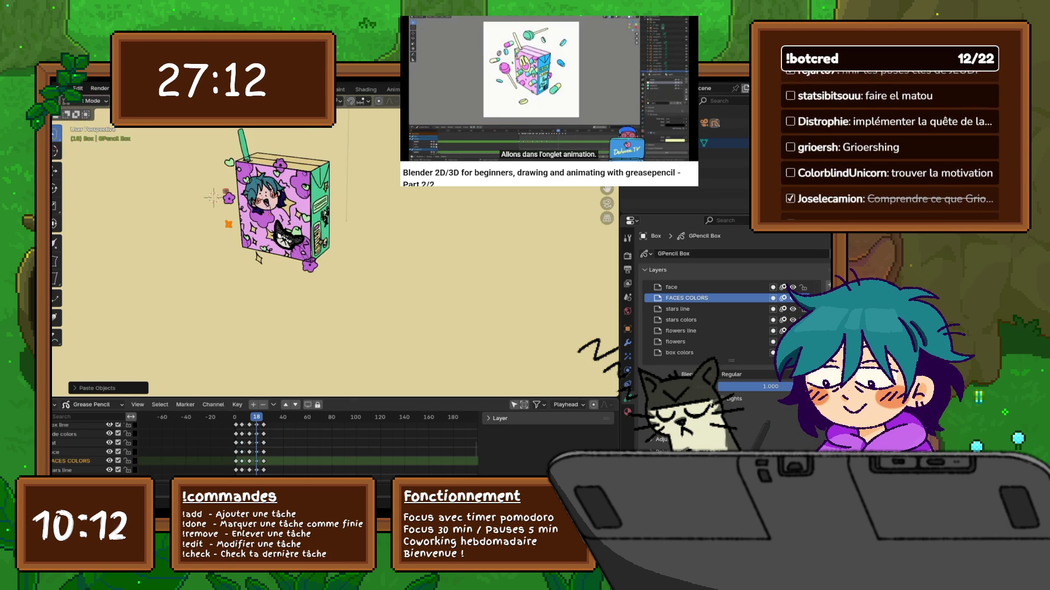
{"action": "key", "text": "shift+Left"}
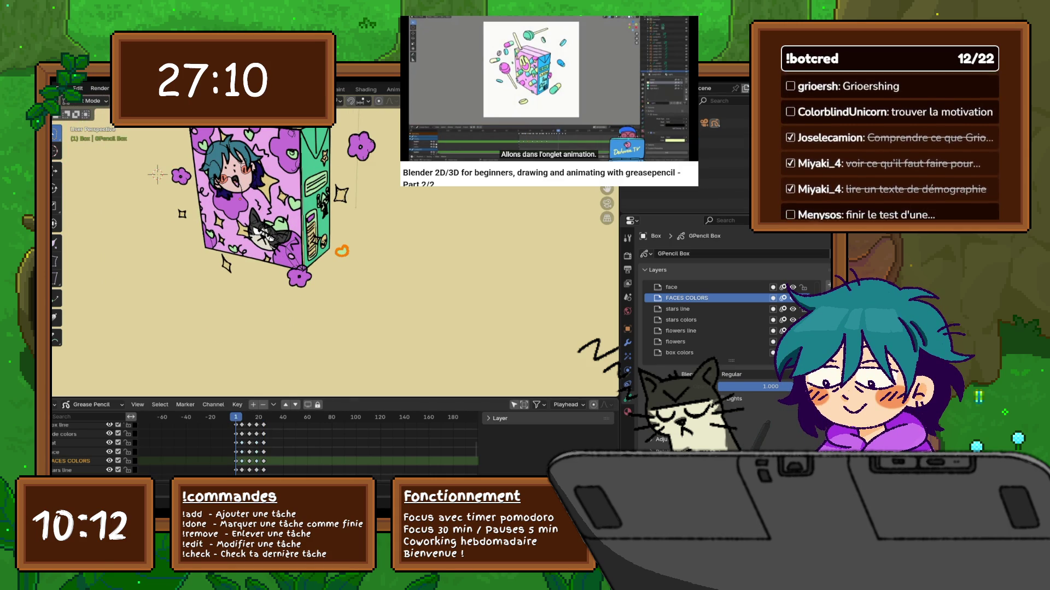
Step: Select the small heart and briefly hide, then show, the cat layer
{"action": "left_click", "coordinate": [341, 251]}
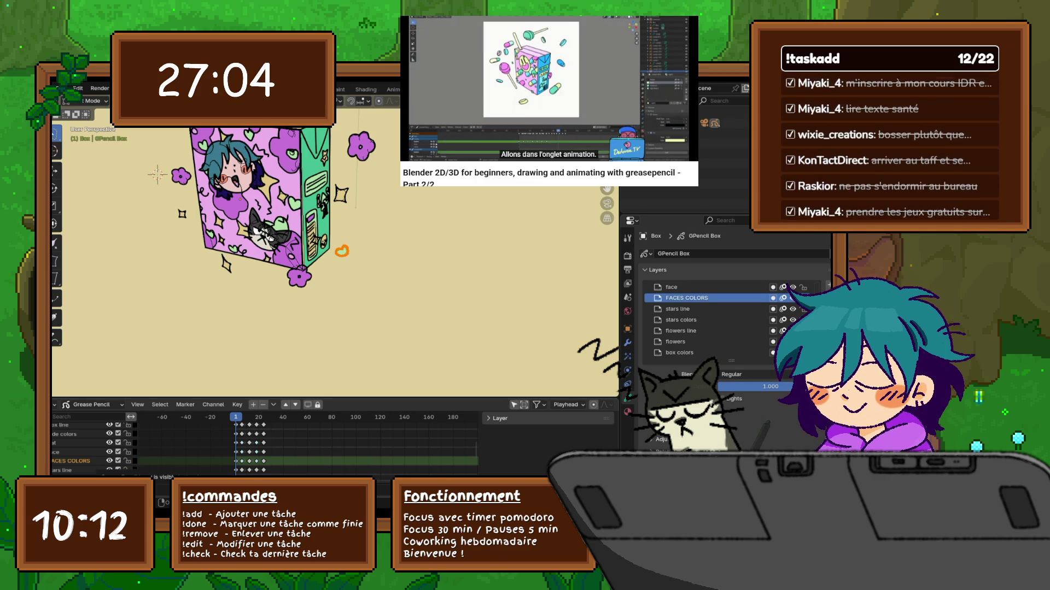
{"action": "left_click", "coordinate": [109, 443]}
{"action": "left_click", "coordinate": [109, 443]}
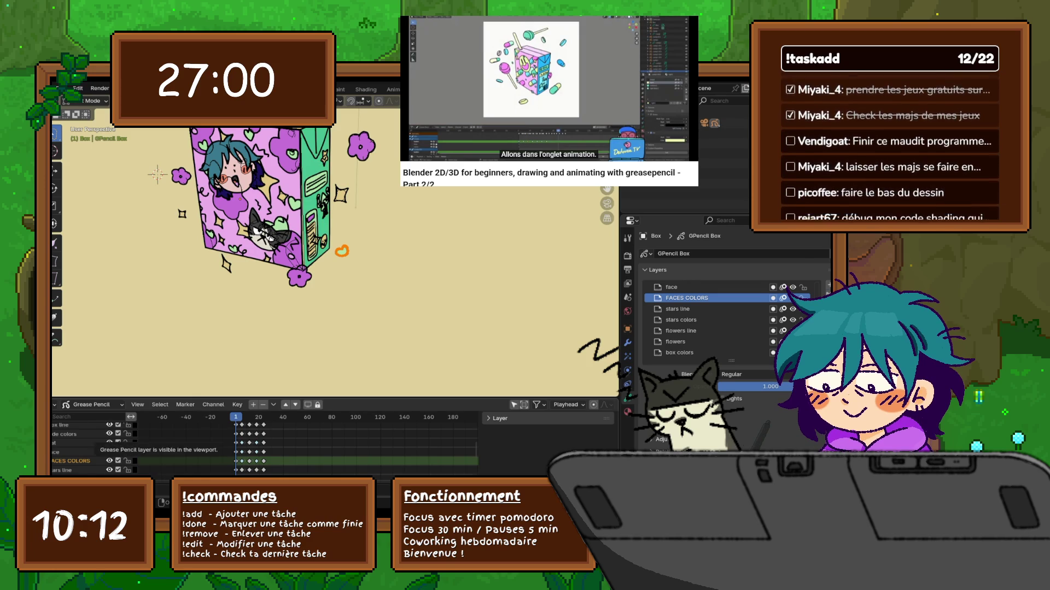
Step: Check the floating lines layer's visibility and lock the face layers and their duplicates
{"action": "scroll", "coordinate": [93, 445], "scroll_direction": "up", "scroll_amount": 5}
{"action": "scroll", "coordinate": [93, 445], "scroll_direction": "down", "scroll_amount": 2}
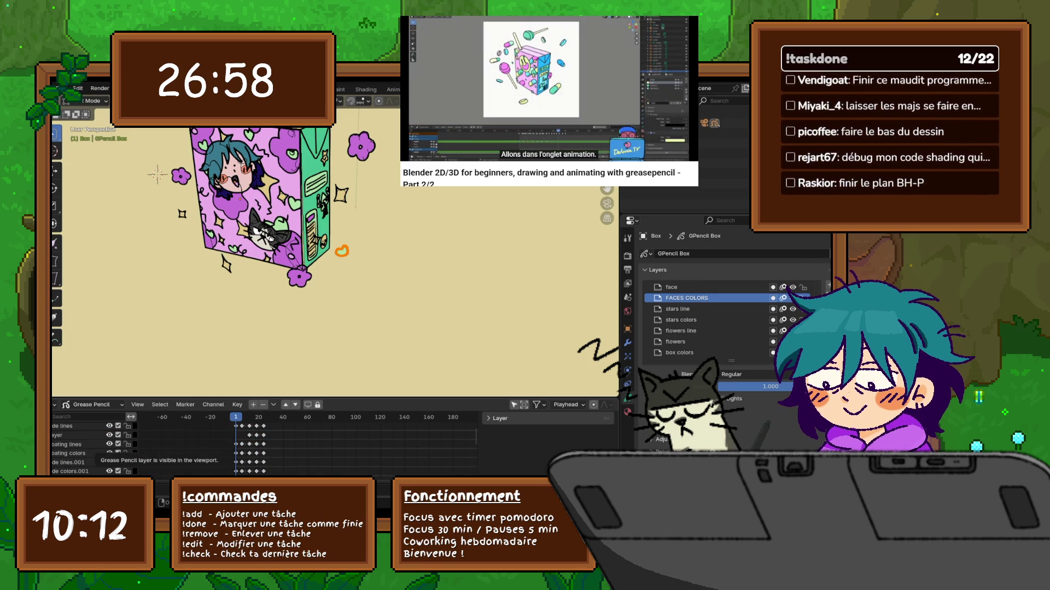
{"action": "left_click", "coordinate": [109, 444]}
{"action": "left_click", "coordinate": [109, 443]}
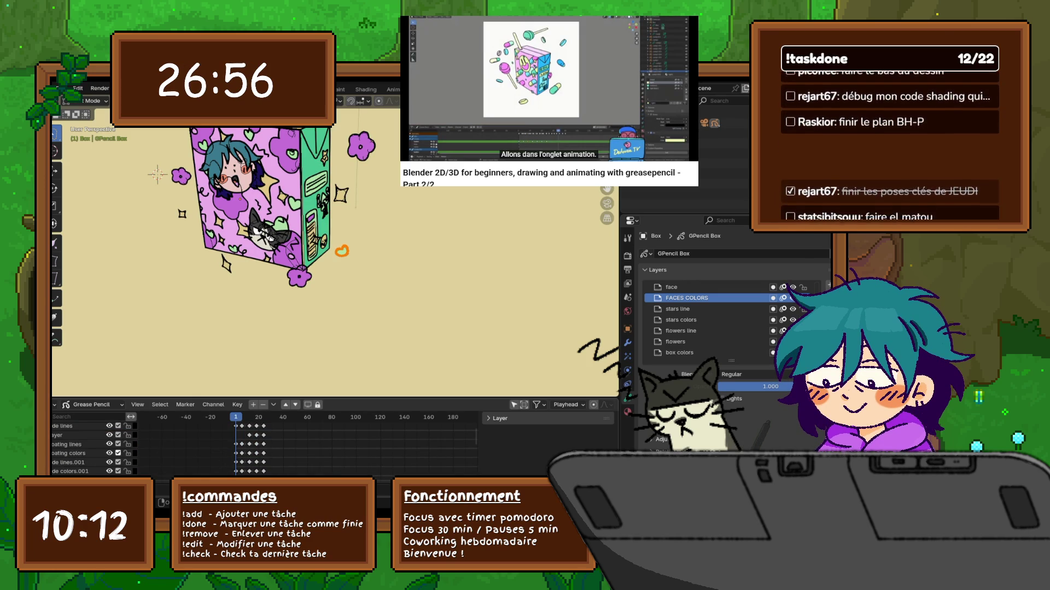
{"action": "left_click", "coordinate": [127, 471]}
{"action": "left_click", "coordinate": [126, 462]}
{"action": "left_click", "coordinate": [127, 435]}
{"action": "left_click", "coordinate": [127, 426]}
Step: Lock the FACES COLORS, box colors, flowers, flowers line, stars colors and stars line layers
{"action": "scroll", "coordinate": [93, 446], "scroll_direction": "down", "scroll_amount": 4}
{"action": "left_click", "coordinate": [127, 450]}
{"action": "left_click", "coordinate": [127, 468]}
{"action": "scroll", "coordinate": [93, 446], "scroll_direction": "down", "scroll_amount": 5}
{"action": "left_click", "coordinate": [127, 444]}
{"action": "left_click", "coordinate": [127, 435]}
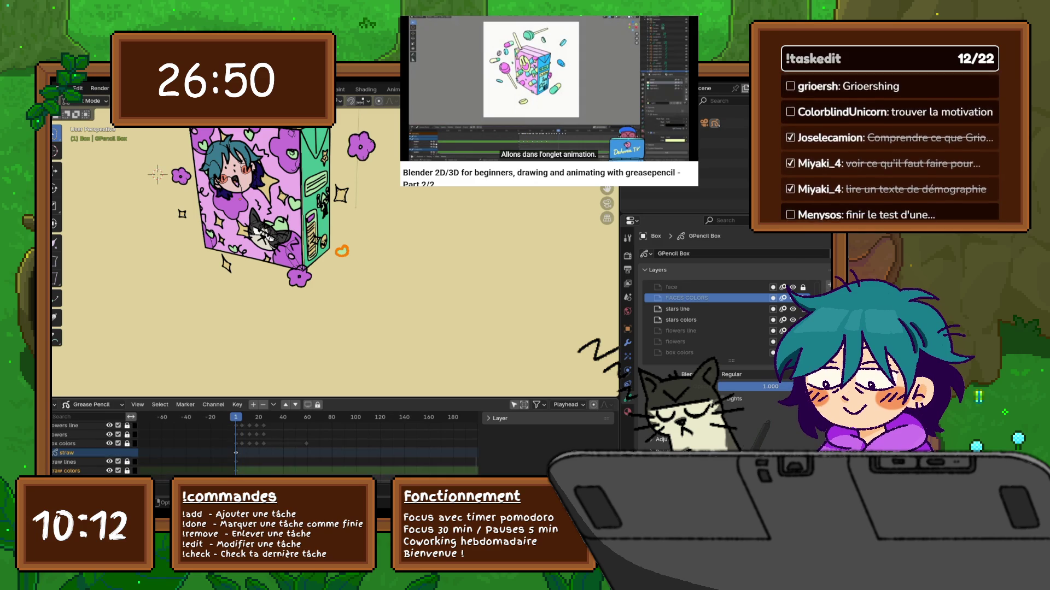
{"action": "left_click", "coordinate": [127, 426]}
{"action": "scroll", "coordinate": [93, 446], "scroll_direction": "up", "scroll_amount": 2}
{"action": "left_click", "coordinate": [127, 436]}
{"action": "left_click", "coordinate": [127, 427]}
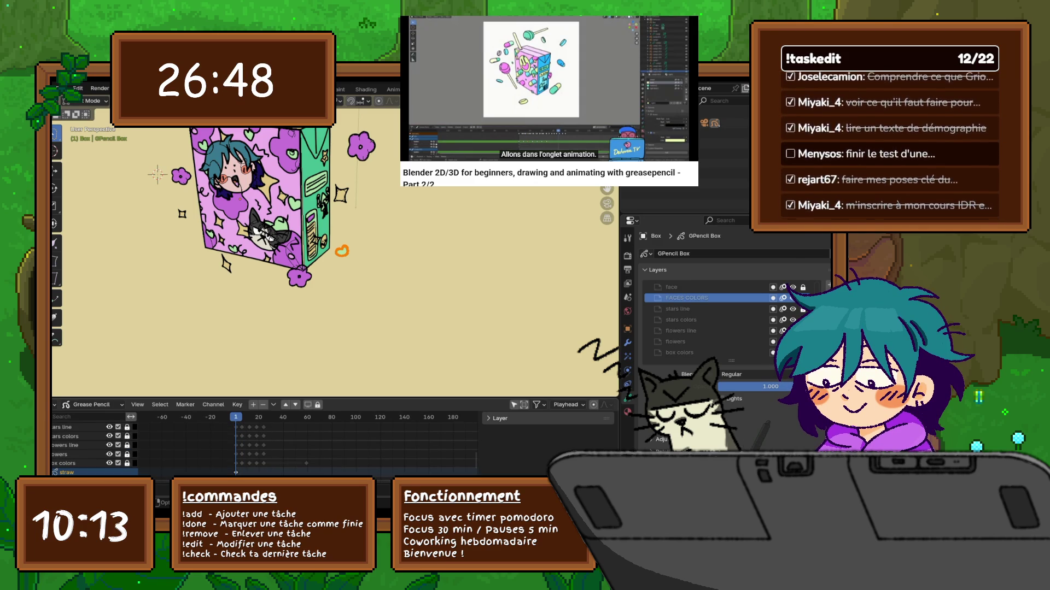
Step: Select the floating lines layer and check the floating colours layer's visibility
{"action": "scroll", "coordinate": [93, 446], "scroll_direction": "up", "scroll_amount": 4}
{"action": "scroll", "coordinate": [93, 446], "scroll_direction": "up", "scroll_amount": 2}
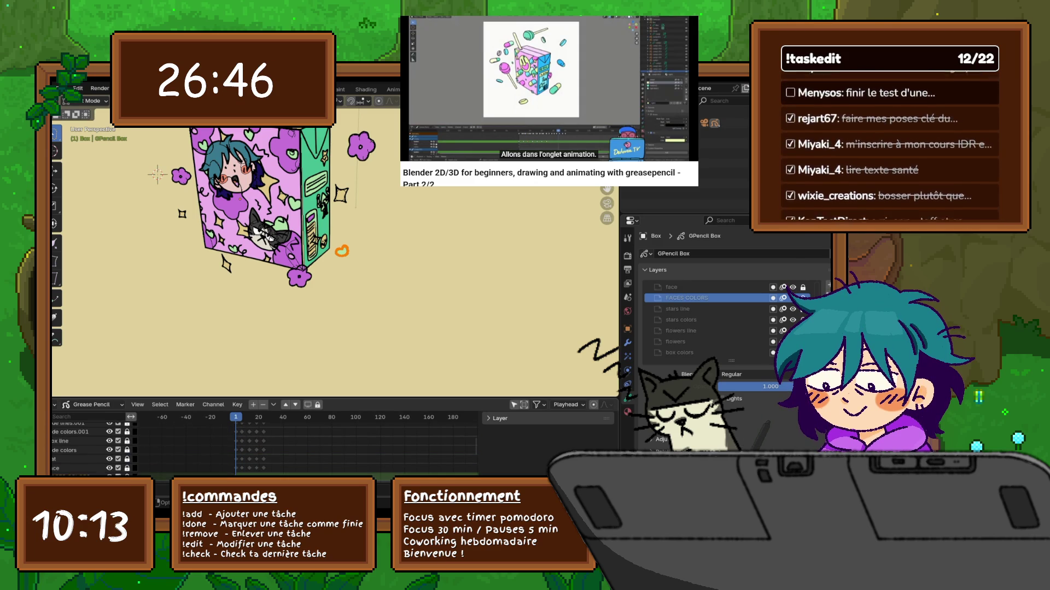
{"action": "scroll", "coordinate": [93, 445], "scroll_direction": "up", "scroll_amount": 5}
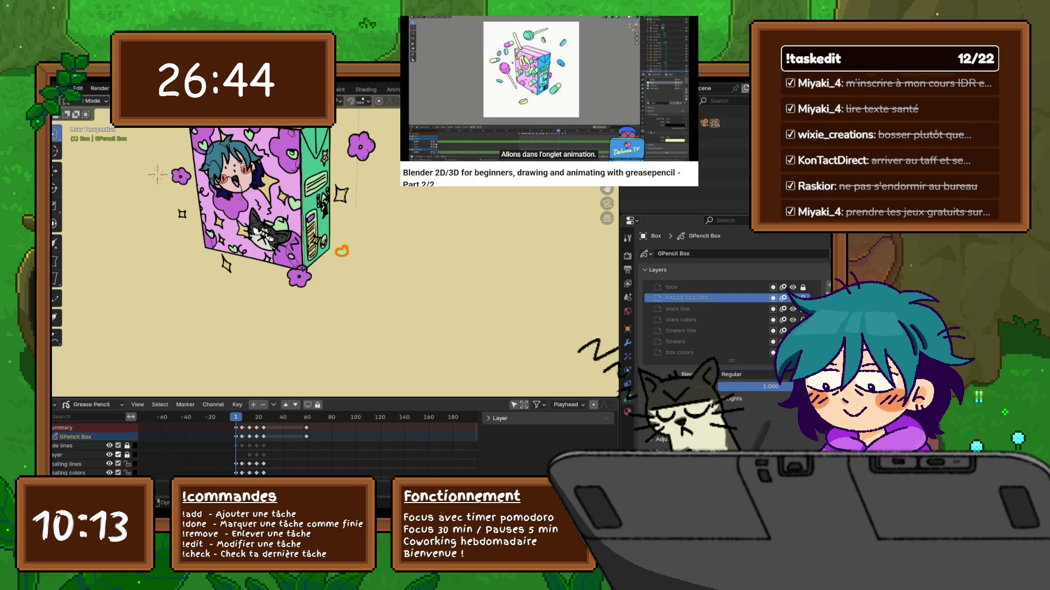
{"action": "left_click", "coordinate": [73, 464]}
{"action": "left_click", "coordinate": [110, 473]}
{"action": "left_click", "coordinate": [109, 473]}
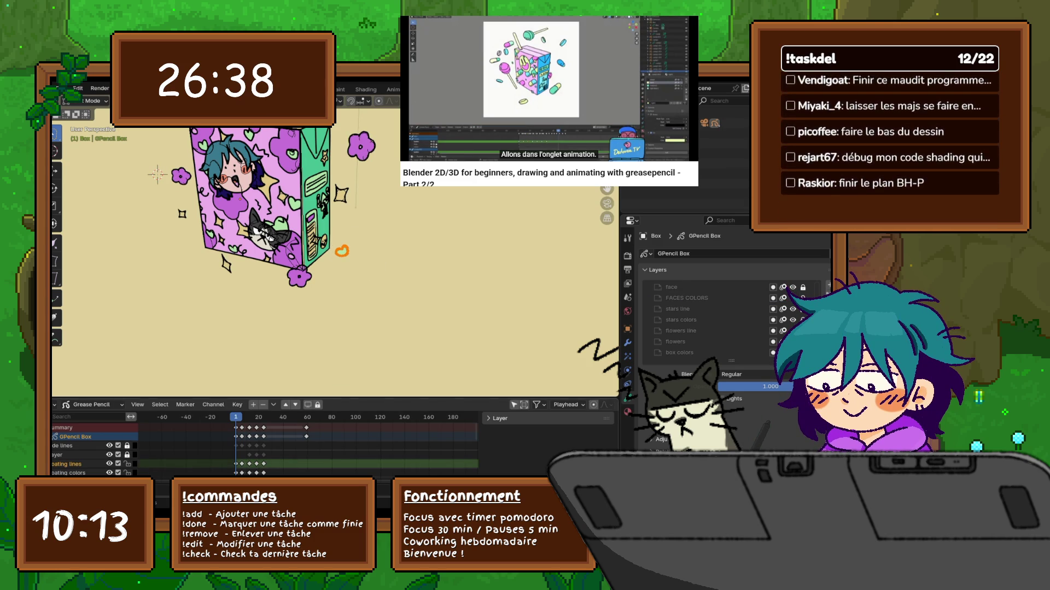
Step: Paste the floating objects at frame 18, return to frame 1 and play the animation
{"action": "key", "text": "ctrl+v"}
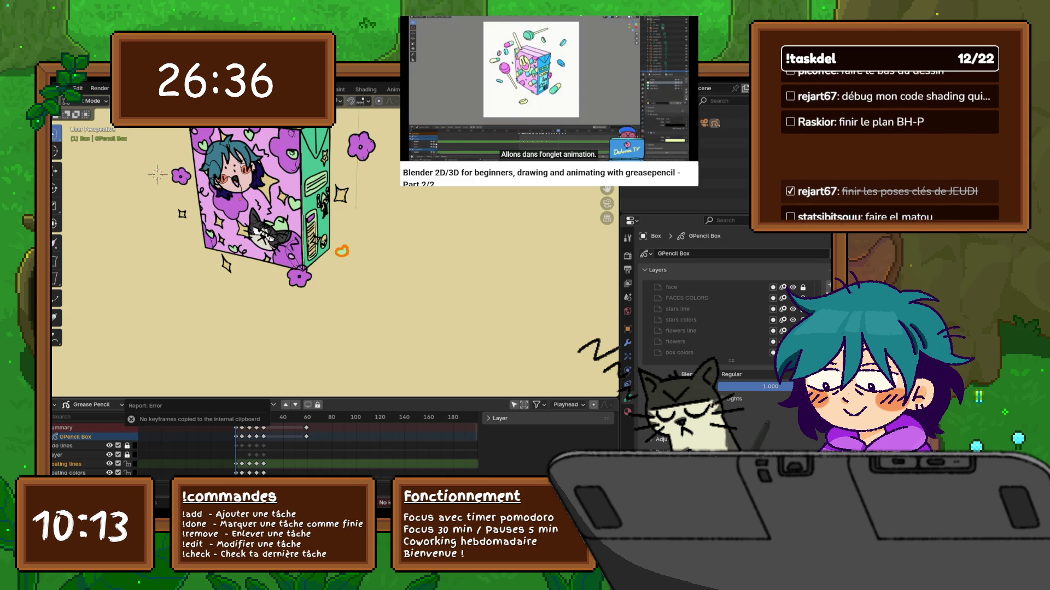
{"action": "key", "text": "Up"}
{"action": "key", "text": "Up"}
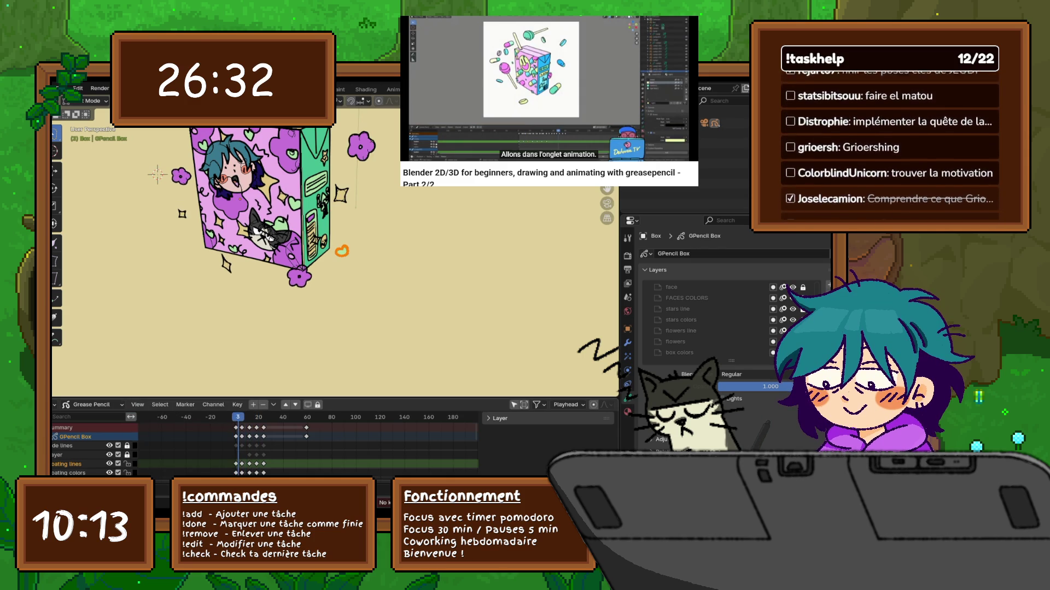
{"action": "key", "text": "Up"}
{"action": "key", "text": "Left"}
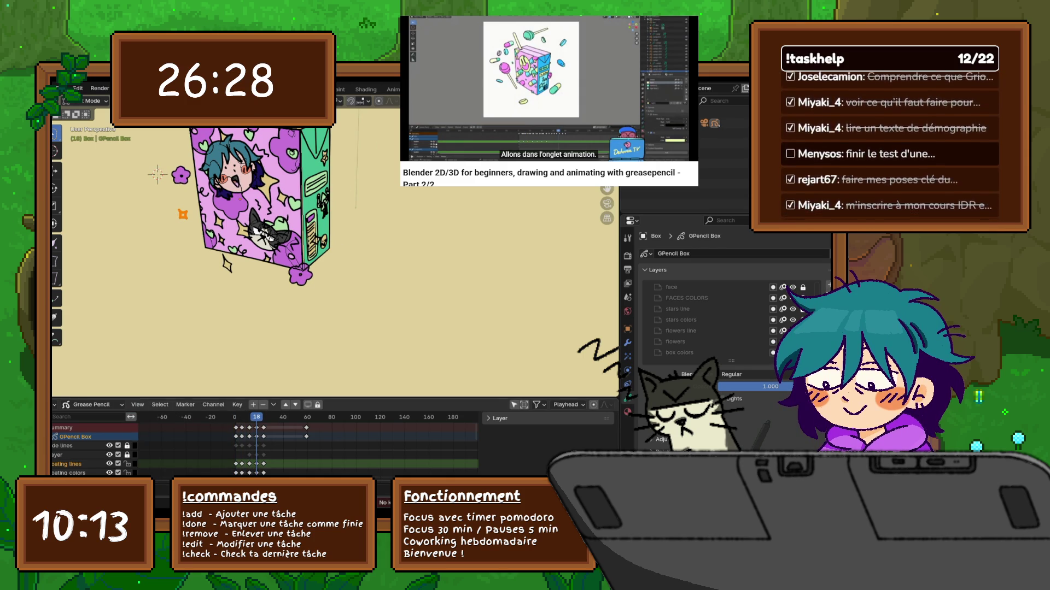
{"action": "key", "text": "ctrl+v"}
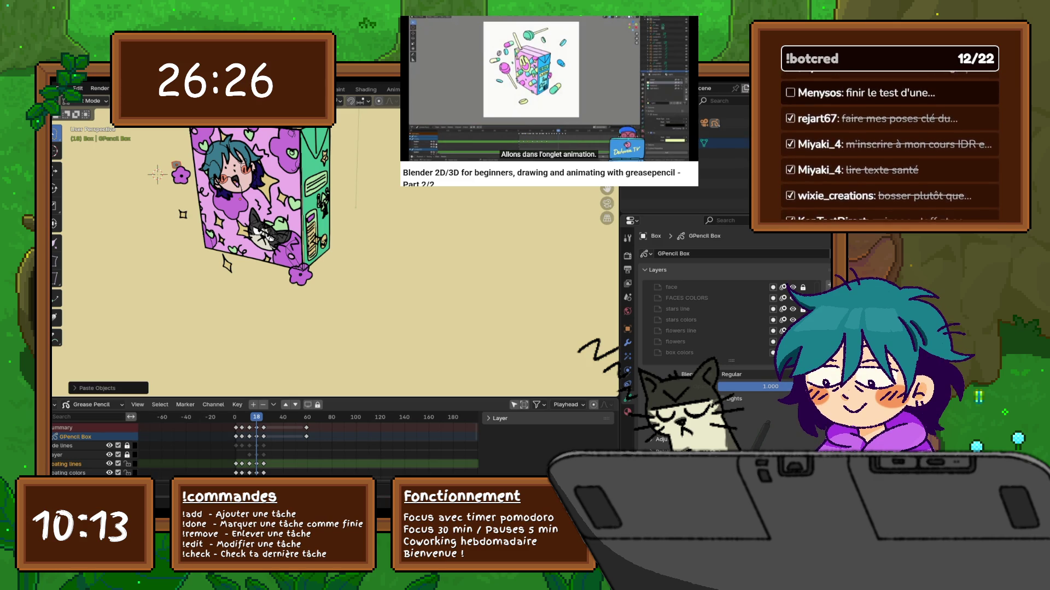
{"action": "key", "text": "shift+Left"}
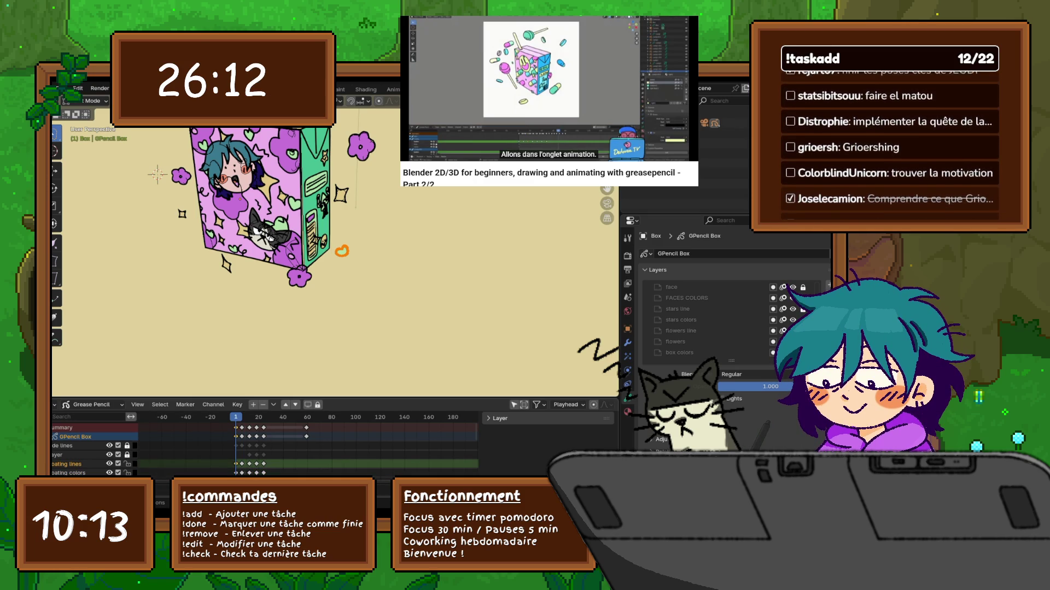
{"action": "key", "text": "space"}
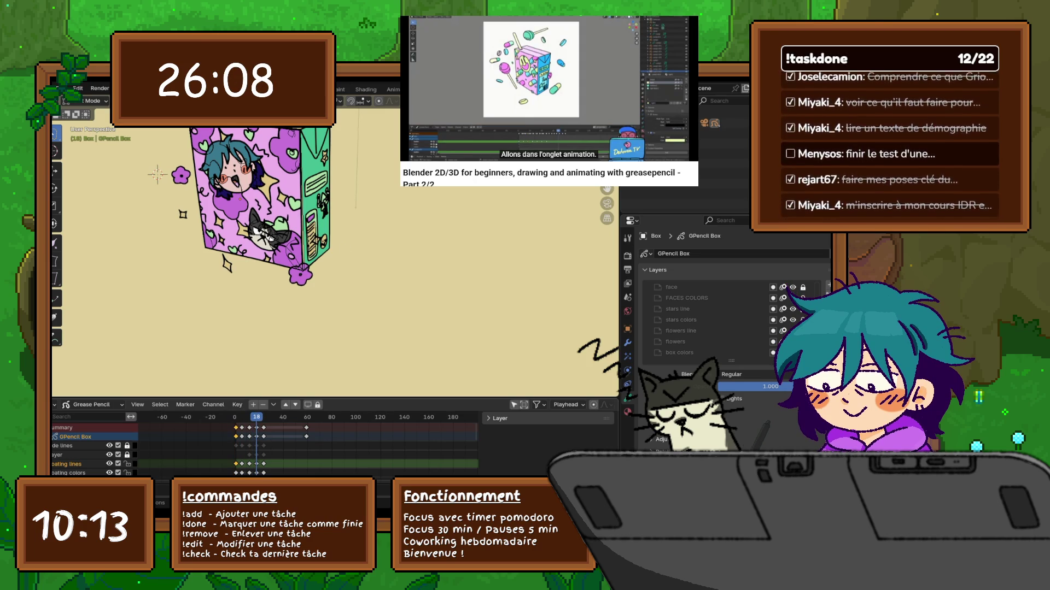
Step: Paste the copied keyframes at frame 18 from the Dope Sheet, restoring the purple flower
{"action": "right_click", "coordinate": [240, 450]}
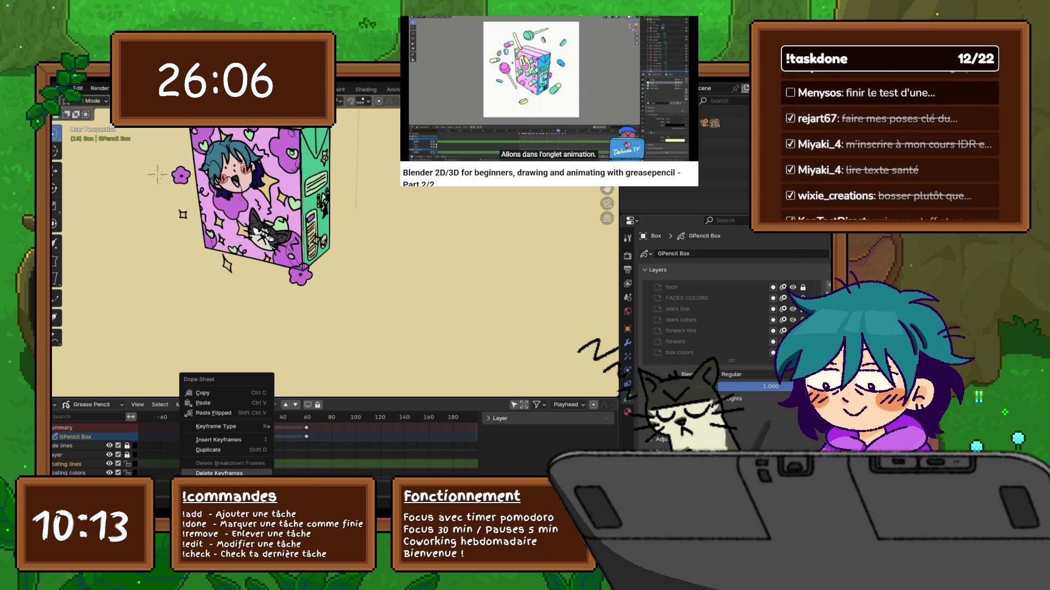
{"action": "left_click", "coordinate": [204, 403]}
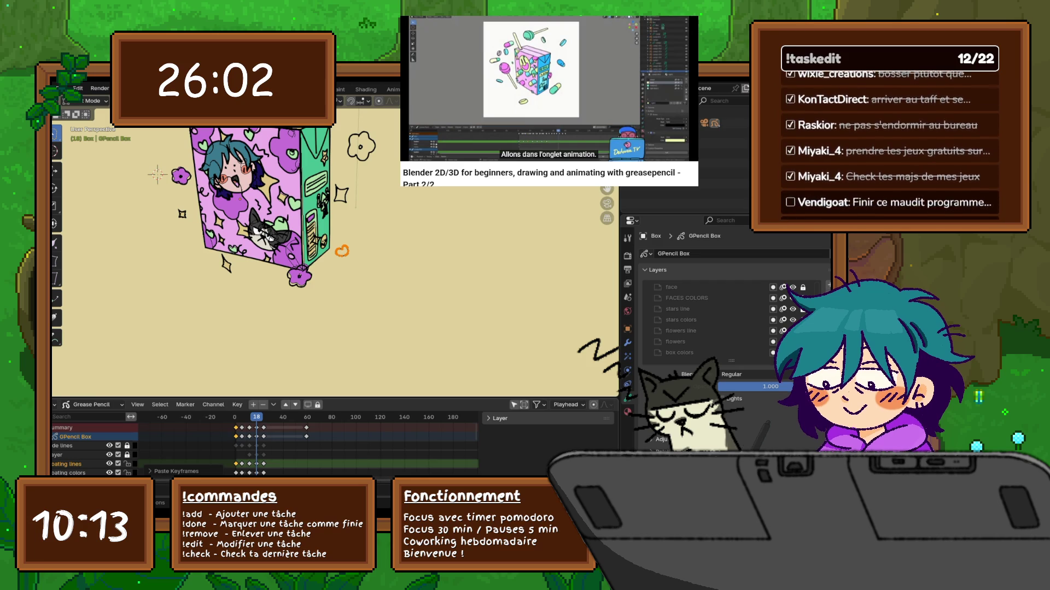
{"action": "right_click", "coordinate": [203, 404]}
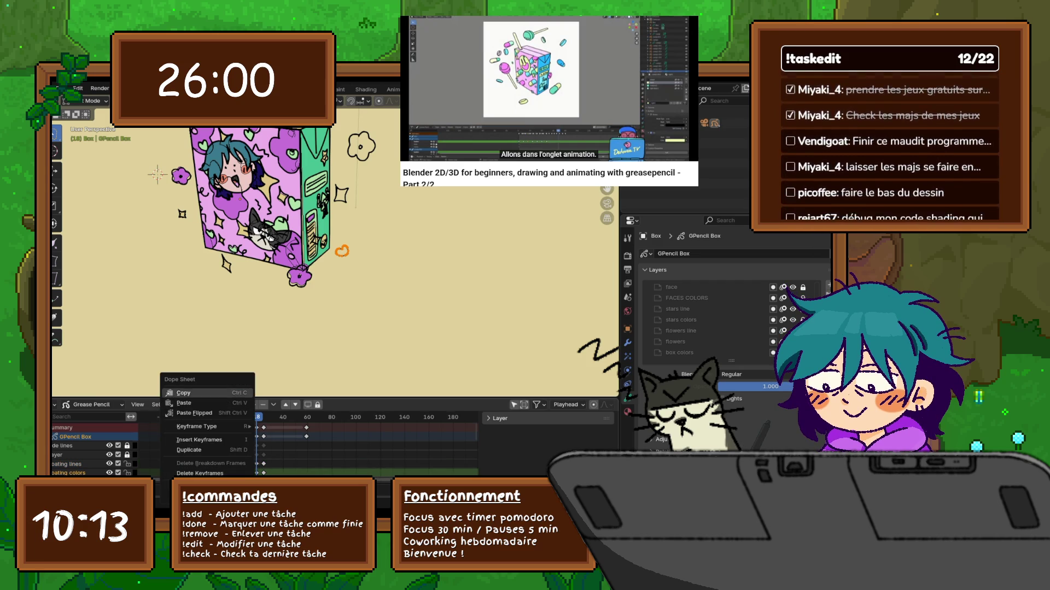
{"action": "right_click", "coordinate": [213, 406]}
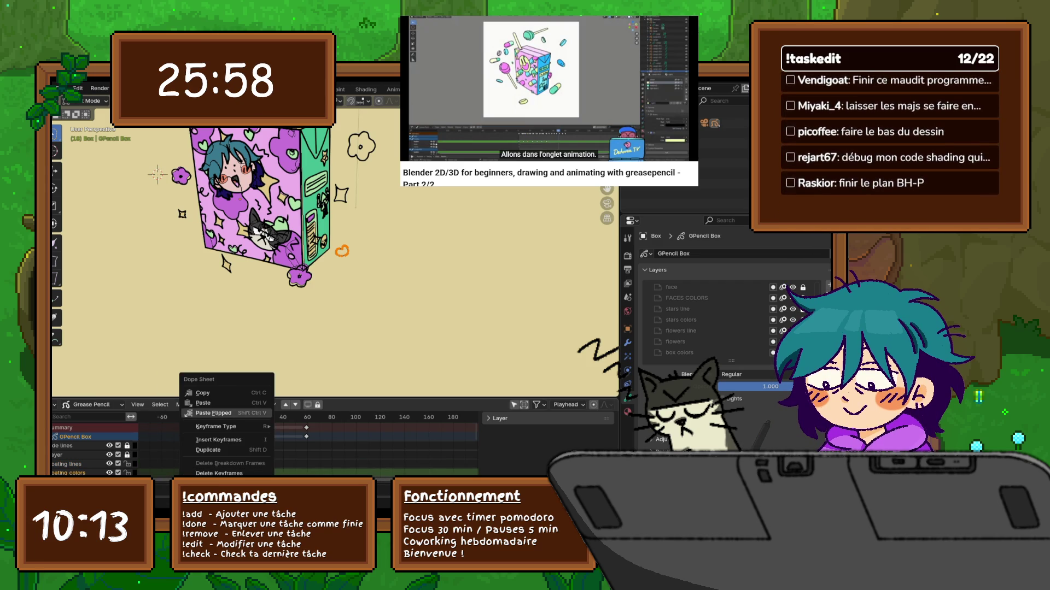
{"action": "left_click", "coordinate": [213, 406]}
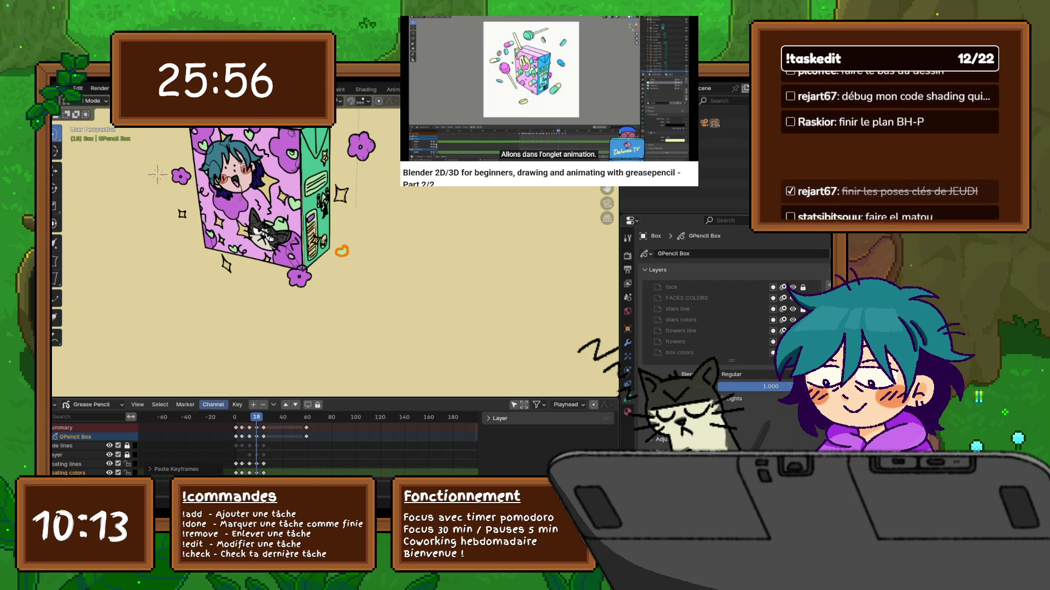